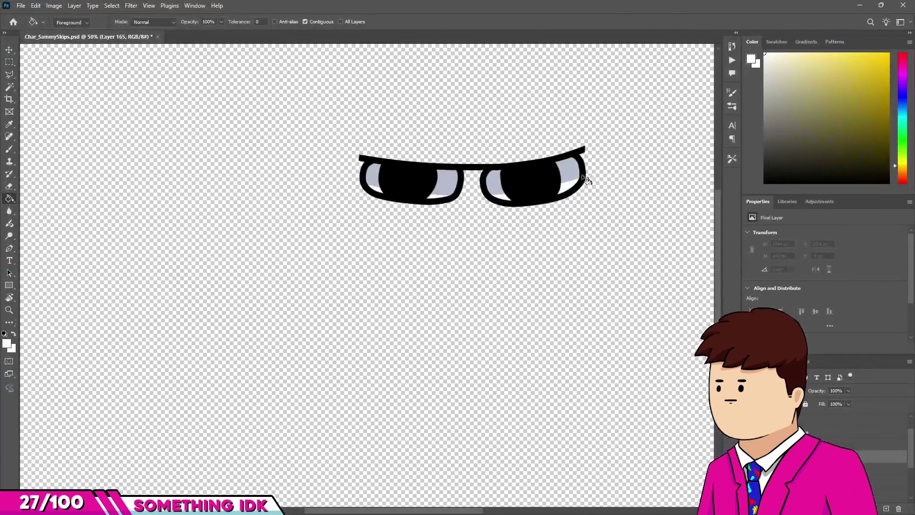
- Select the Move tool and zoom around the canvas to inspect the sunglasses on the sticker-covered duck
scroll(343, 333, down, 5)
scroll(368, 312, up, 4)
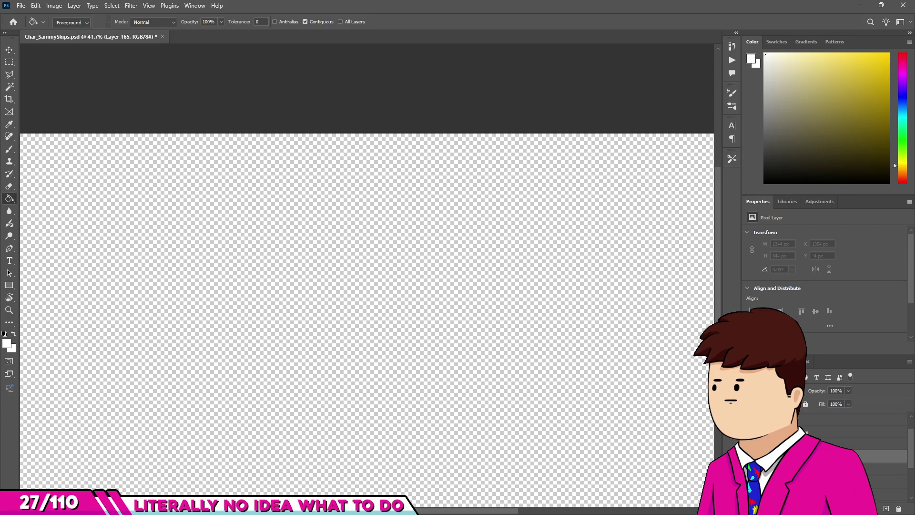
click(9, 49)
scroll(213, 112, down, 4)
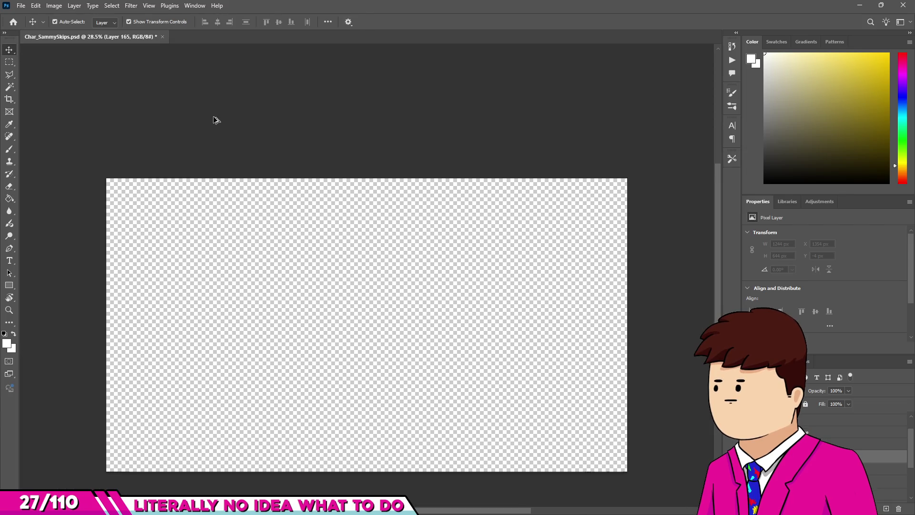
scroll(513, 397, up, 2)
scroll(411, 204, down, 2)
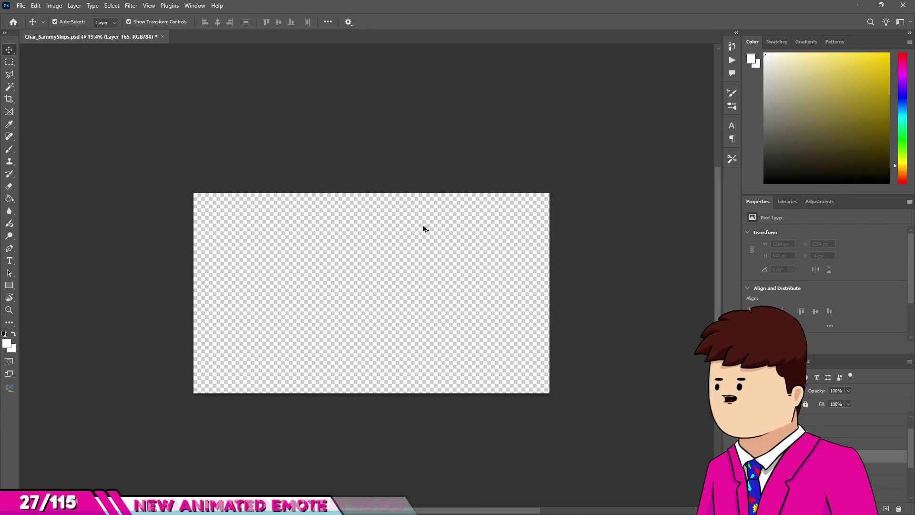
scroll(314, 331, up, 3)
scroll(468, 225, down, 1)
scroll(400, 183, up, 1)
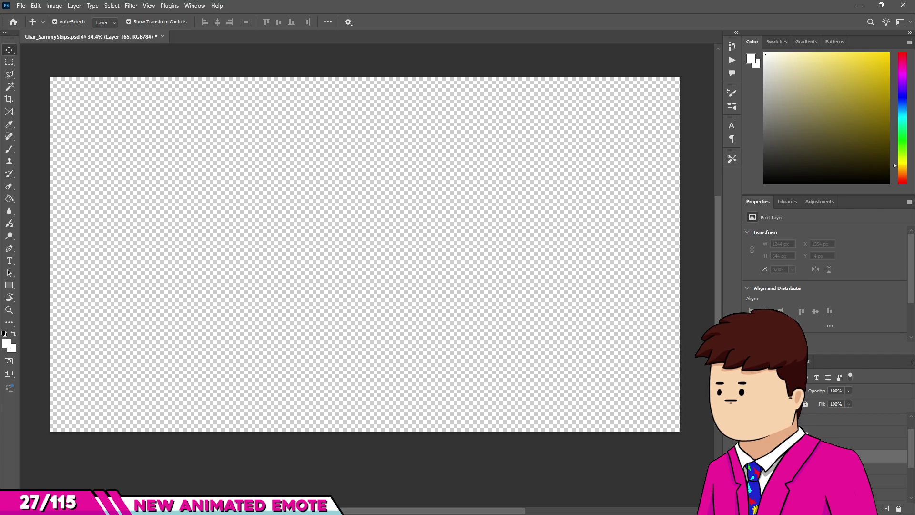
scroll(443, 238, up, 1)
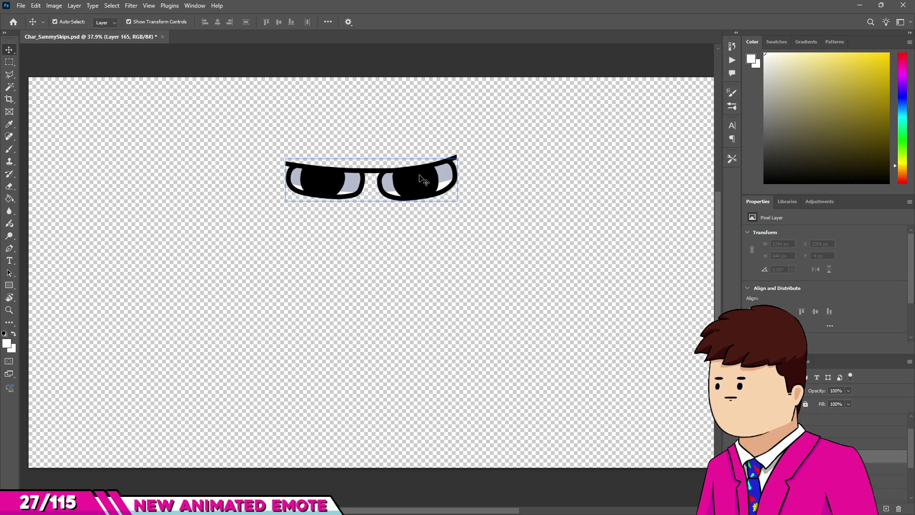
scroll(436, 264, down, 1)
scroll(437, 265, down, 1)
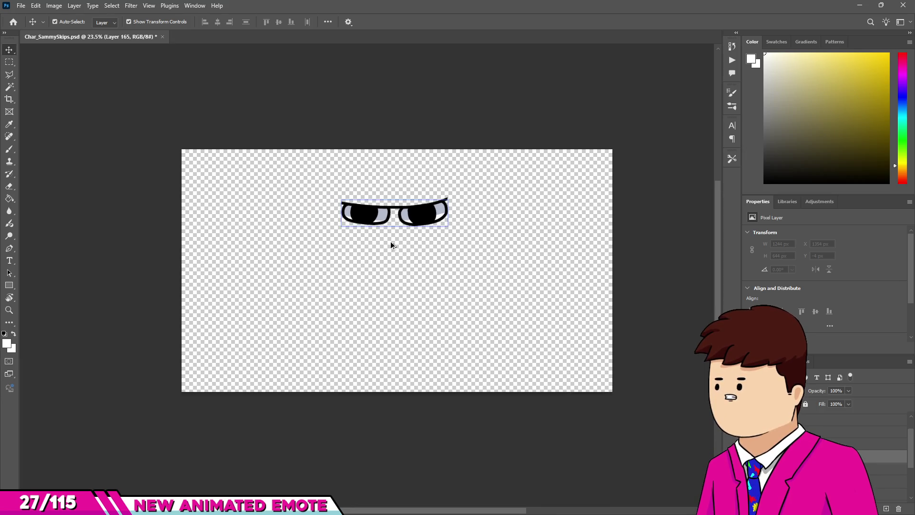
scroll(394, 247, up, 3)
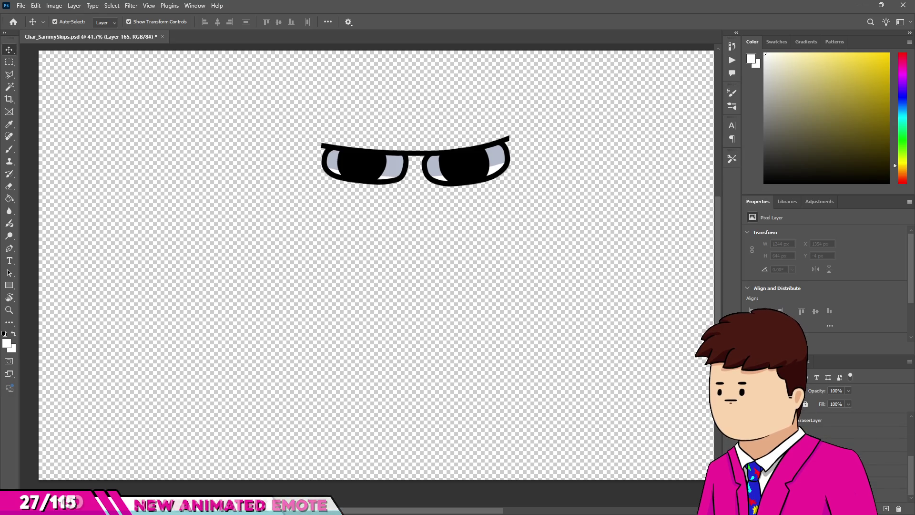
scroll(386, 291, down, 1)
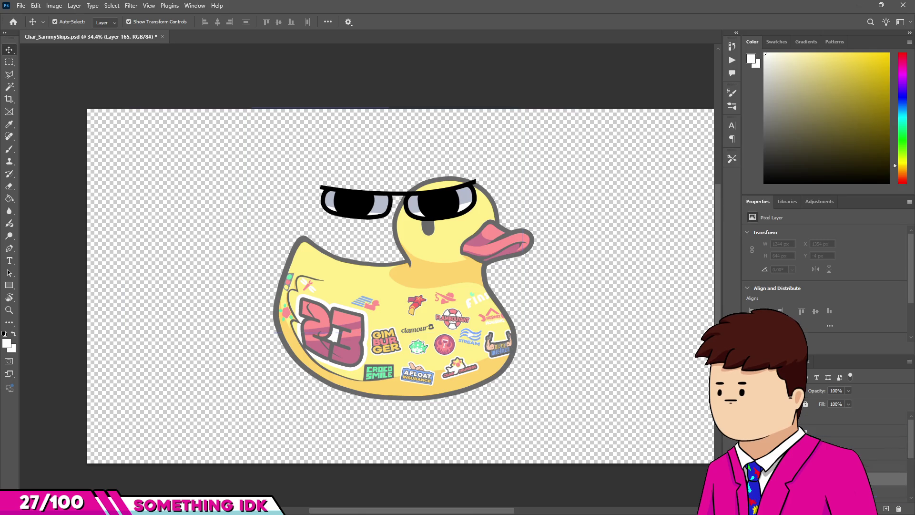
- Bring the sunglasses back and show the frog's raised-arms and hat line art over the duck
scroll(853, 443, down, 1)
key(ctrl+comma)
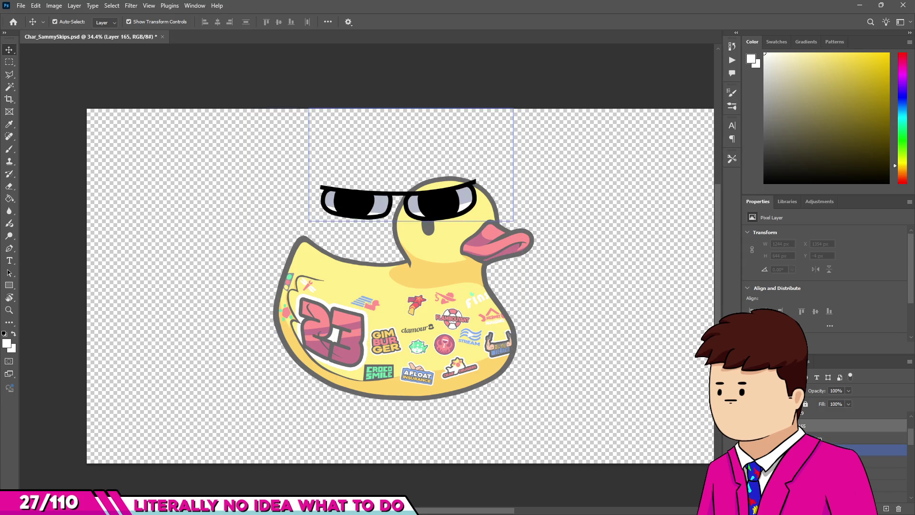
scroll(853, 438, down, 1)
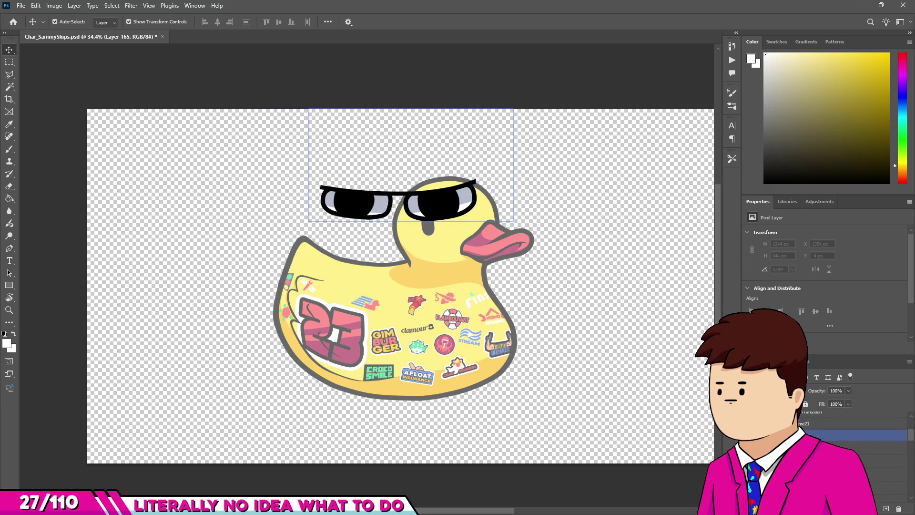
key(ctrl+comma)
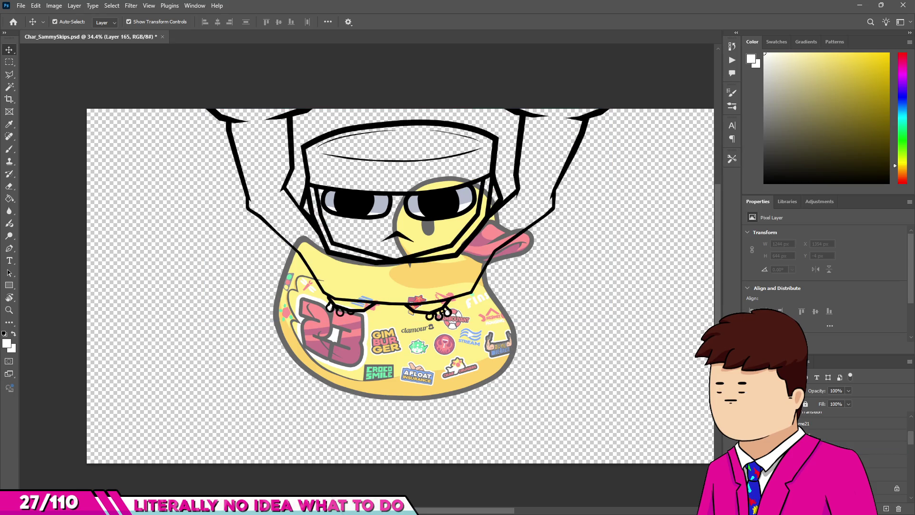
- Hide the sunglasses' black pupils and make Layer 64 copy 2 the active layer
click(853, 435)
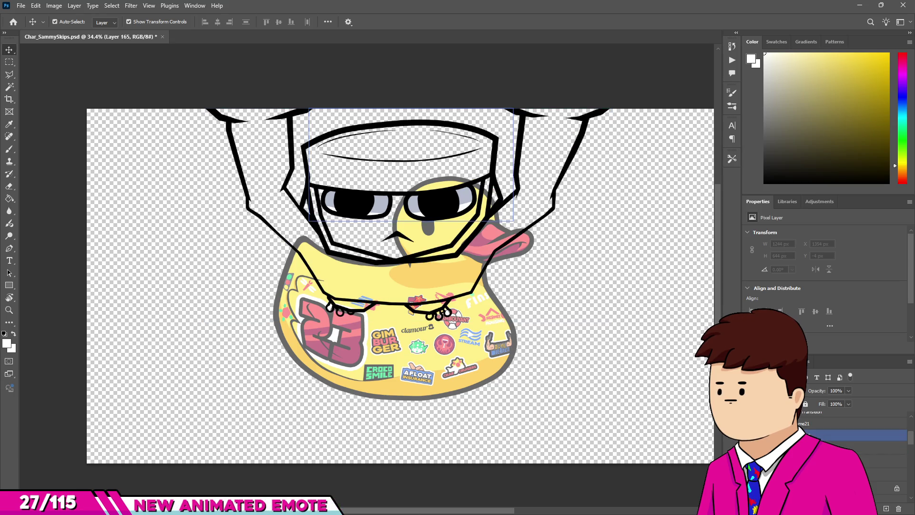
click(491, 239)
click(853, 448)
click(853, 435)
scroll(853, 429, down, 1)
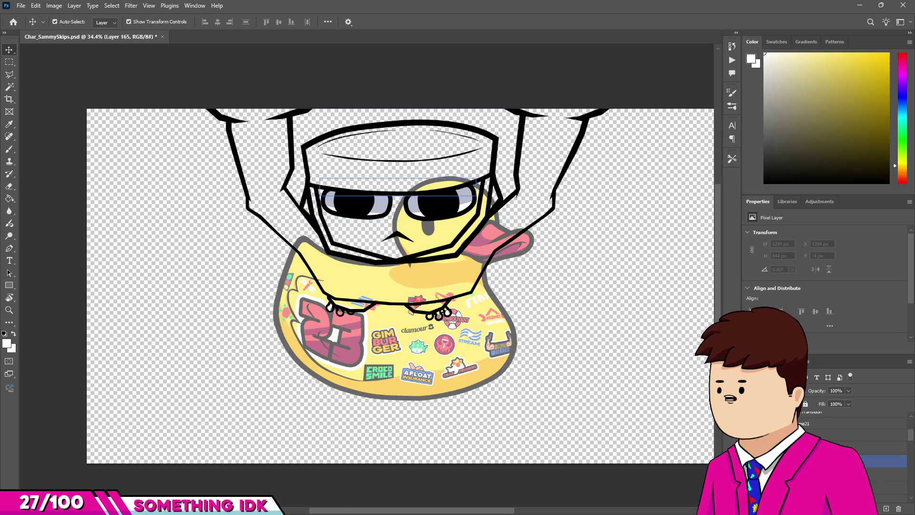
scroll(853, 429, up, 1)
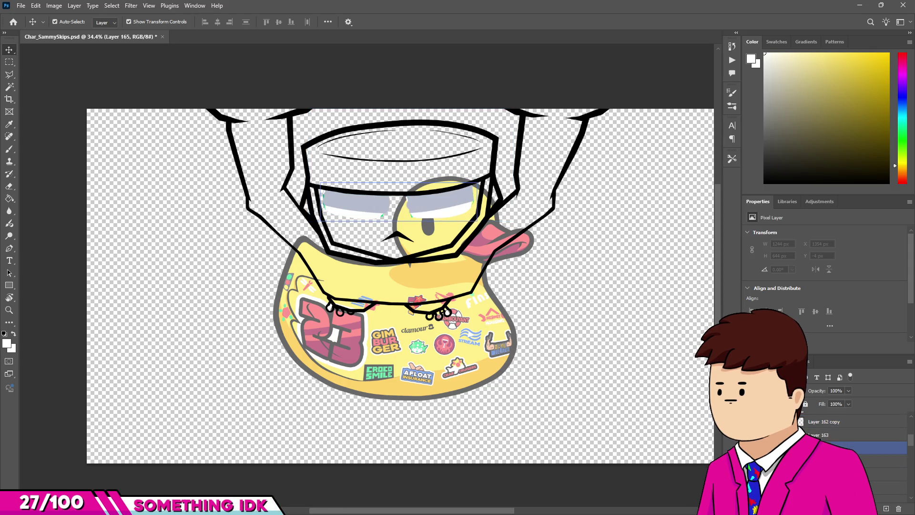
click(853, 447)
scroll(852, 429, up, 1)
click(853, 448)
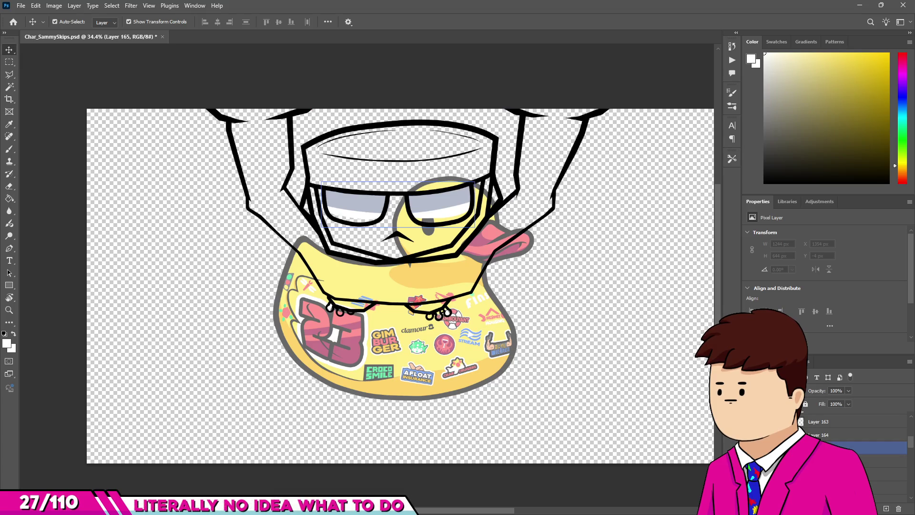
click(363, 193)
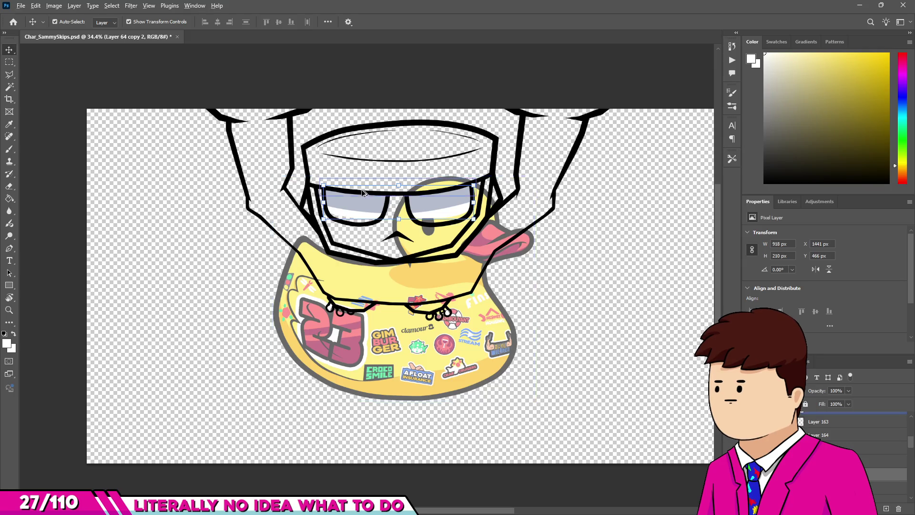
- Paint white along the bottom of both lenses, erasing stray paint between them
scroll(363, 193, up, 6)
alt+click(251, 266)
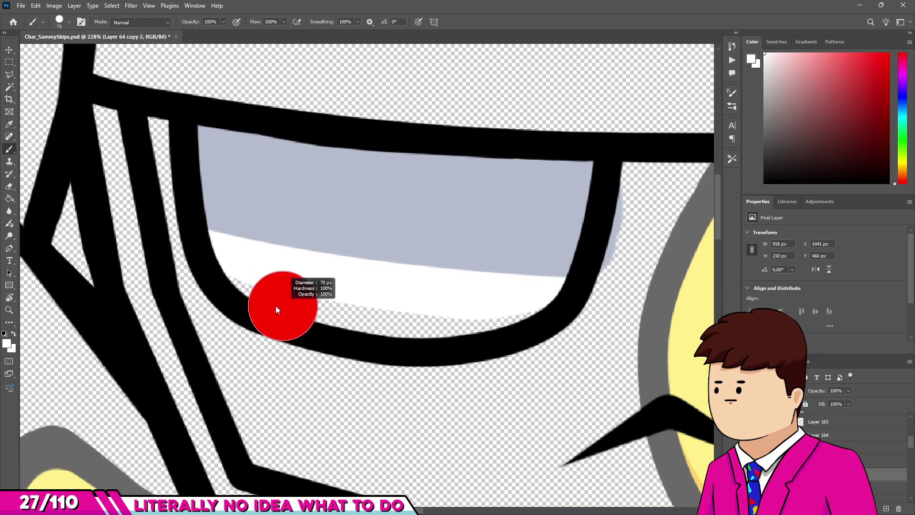
drag(230, 272, 481, 334)
key(e)
mouse_move(525, 310)
mouse_down()
mouse_move(337, 266)
mouse_move(562, 245)
mouse_up()
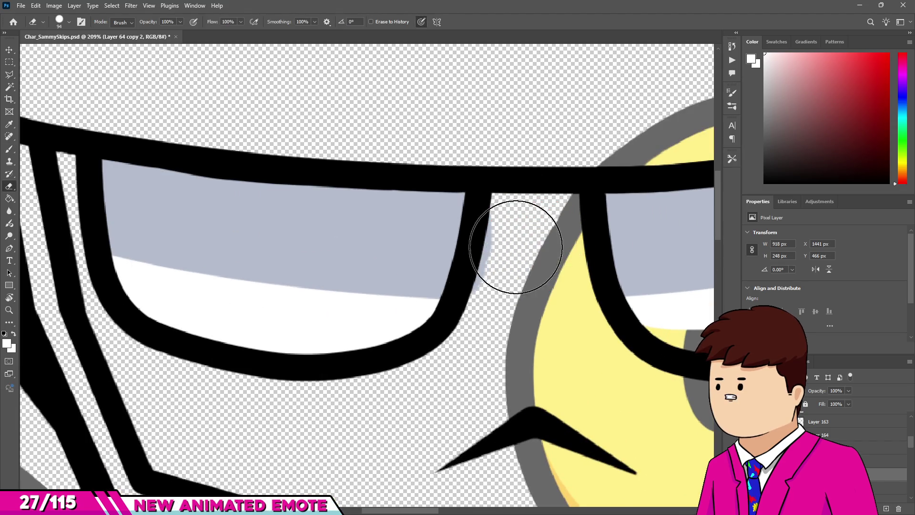
alt+scroll(511, 235, down, 2)
key(b)
mouse_move(463, 282)
mouse_down()
mouse_move(510, 306)
mouse_move(649, 284)
mouse_move(684, 261)
mouse_up()
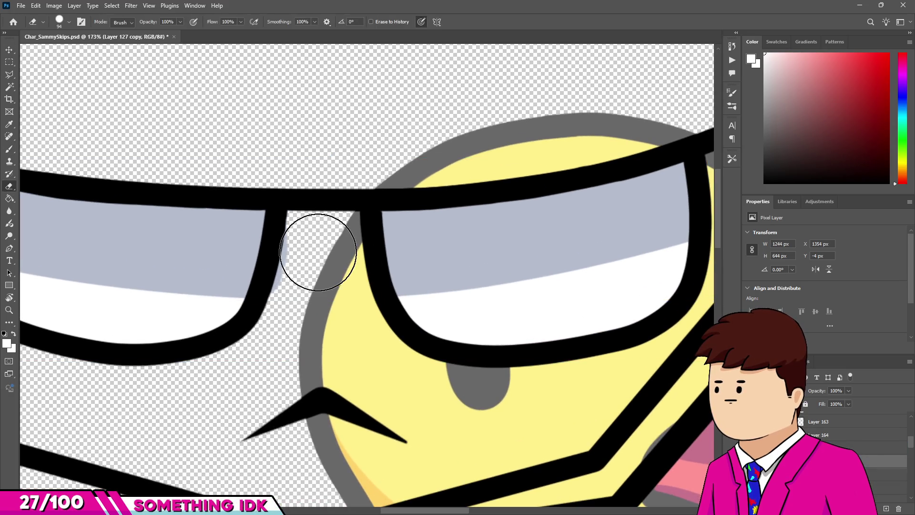
- Make the black pupils on Layer 161 visible again and select that layer
alt+scroll(187, 218, down, 1)
alt+scroll(230, 240, up, 2)
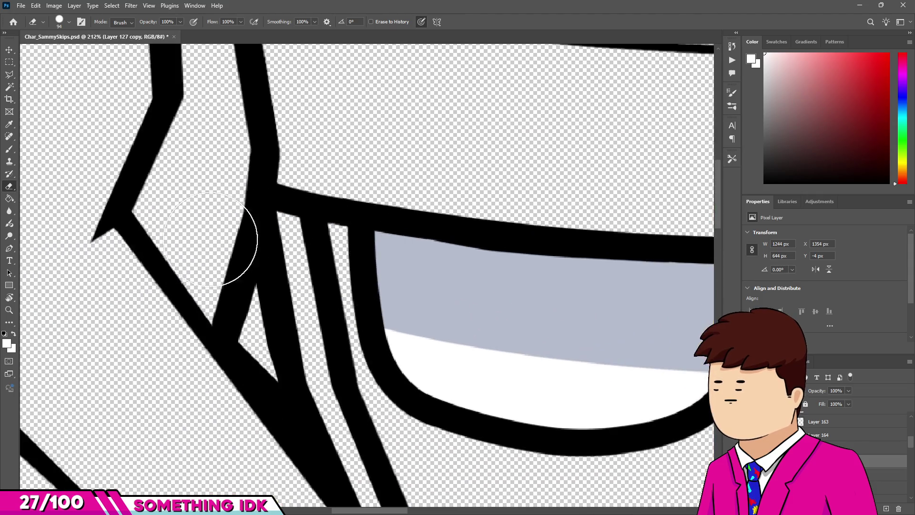
alt+scroll(230, 240, down, 2)
alt+scroll(178, 235, down, 1)
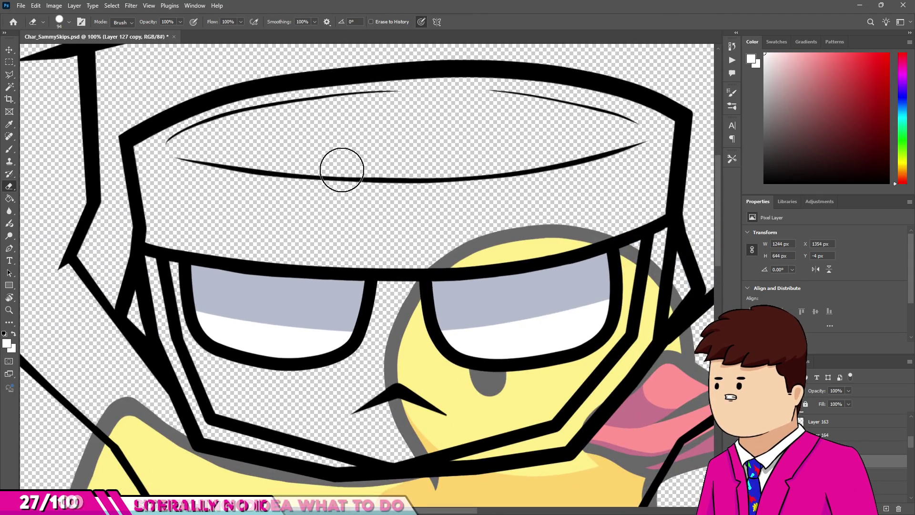
alt+scroll(412, 213, down, 1)
alt+scroll(413, 213, down, 3)
alt+scroll(306, 247, up, 2)
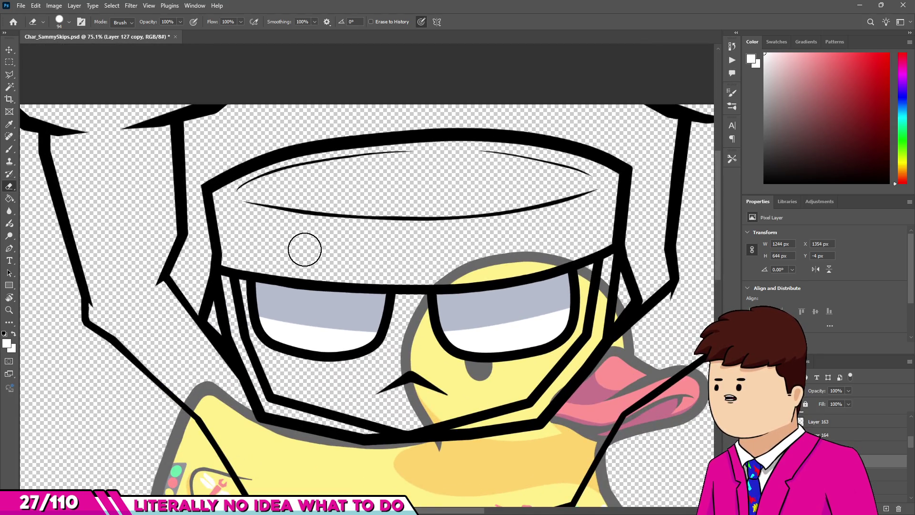
scroll(853, 429, up, 3)
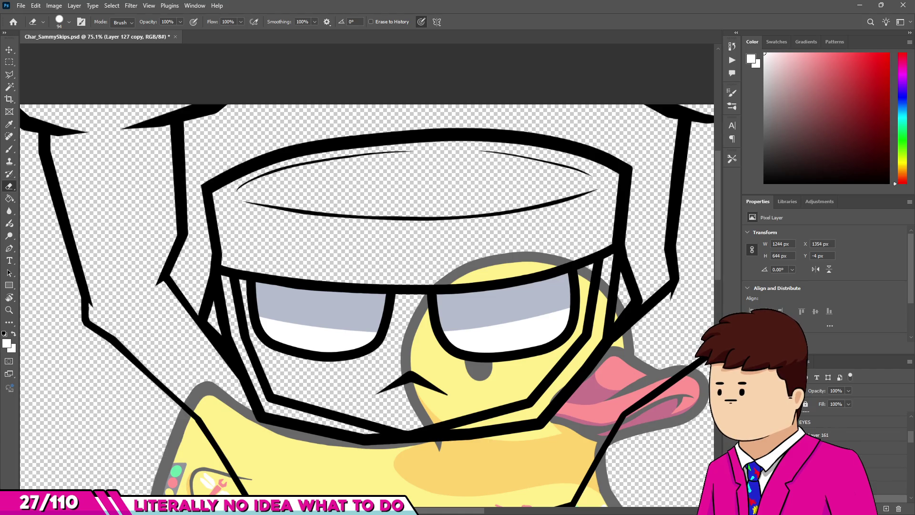
click(752, 422)
alt+scroll(547, 373, down, 1)
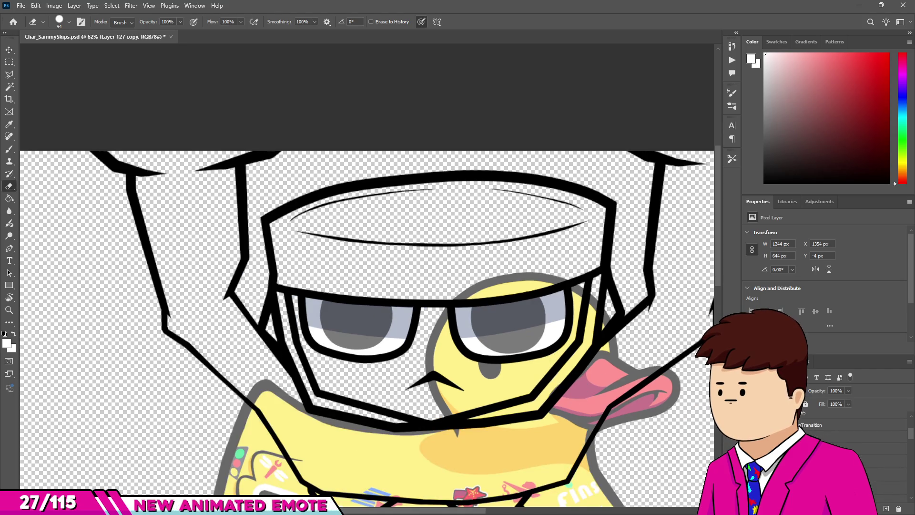
click(810, 461)
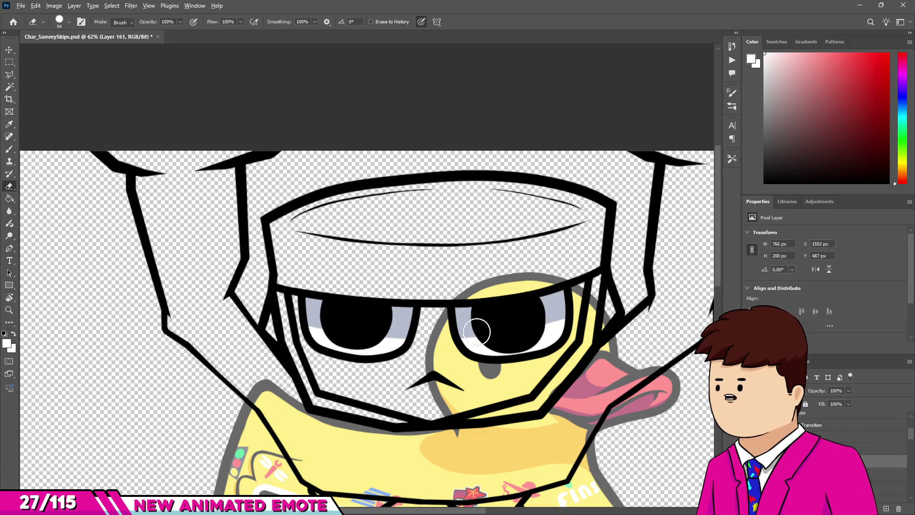
- Select the Frame21 group and then its CloseUpTransition layer
alt+scroll(495, 332, down, 2)
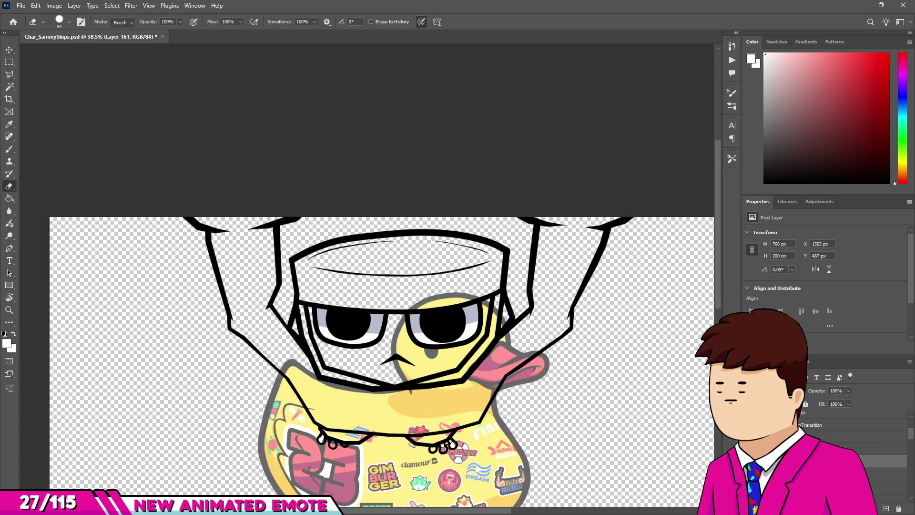
click(853, 436)
click(853, 424)
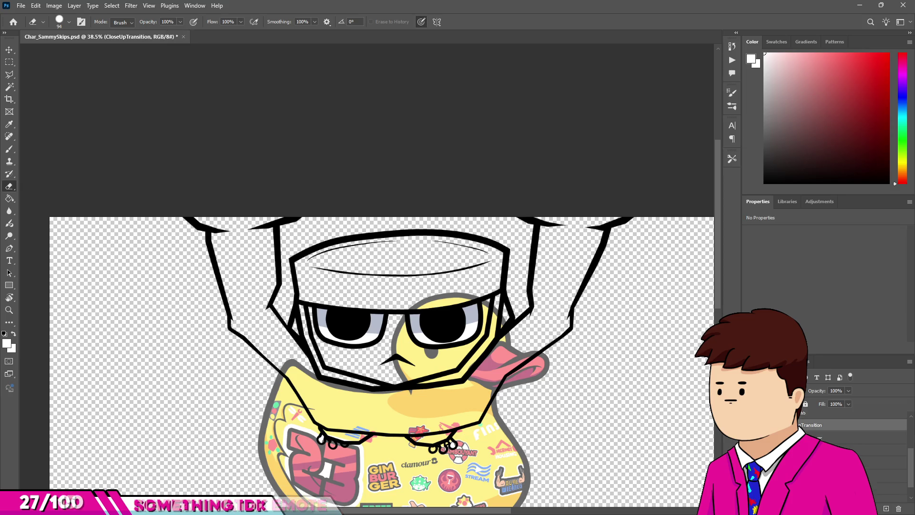
- Fade the CloseUpTransition line art to 66% opacity, reset colours to black and white, and show the orange background
alt+scroll(334, 307, down, 1)
alt+scroll(334, 308, up, 3)
alt+scroll(334, 307, up, 1)
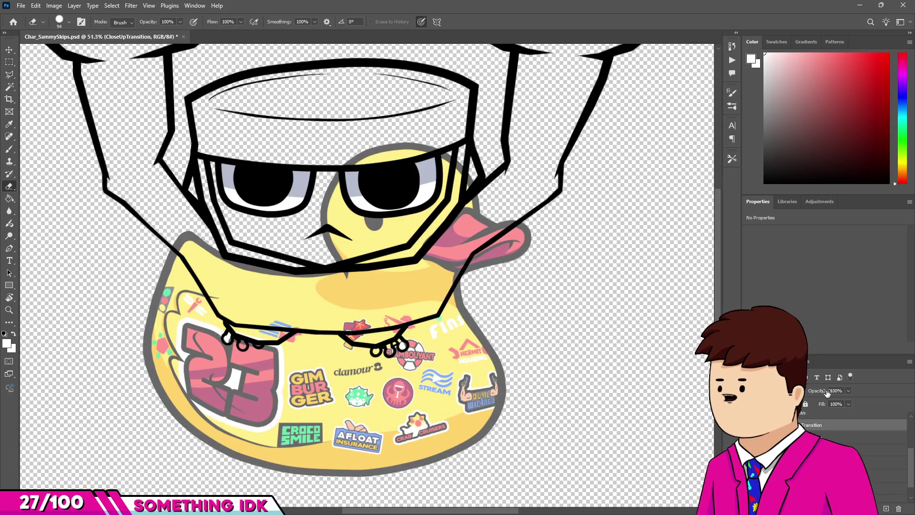
drag(829, 391, 820, 398)
key(d)
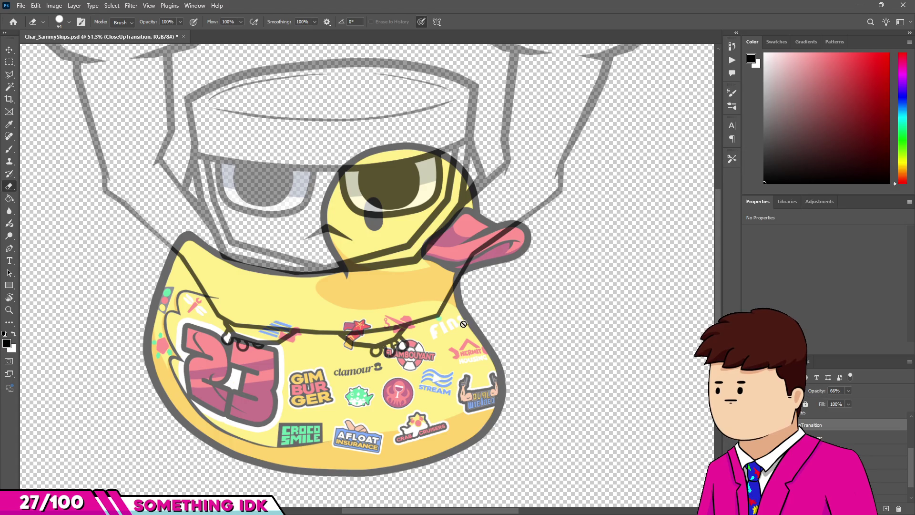
key(ctrl+0)
scroll(910, 459, down, 1)
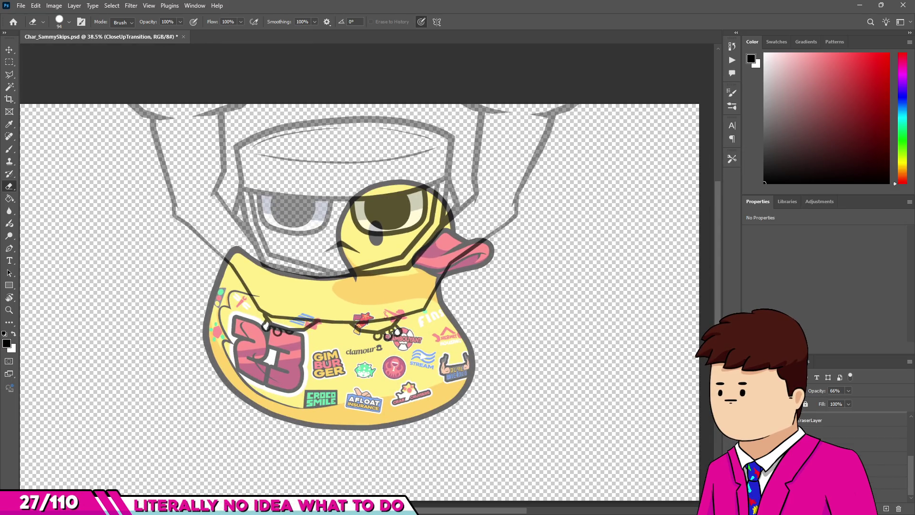
click(749, 460)
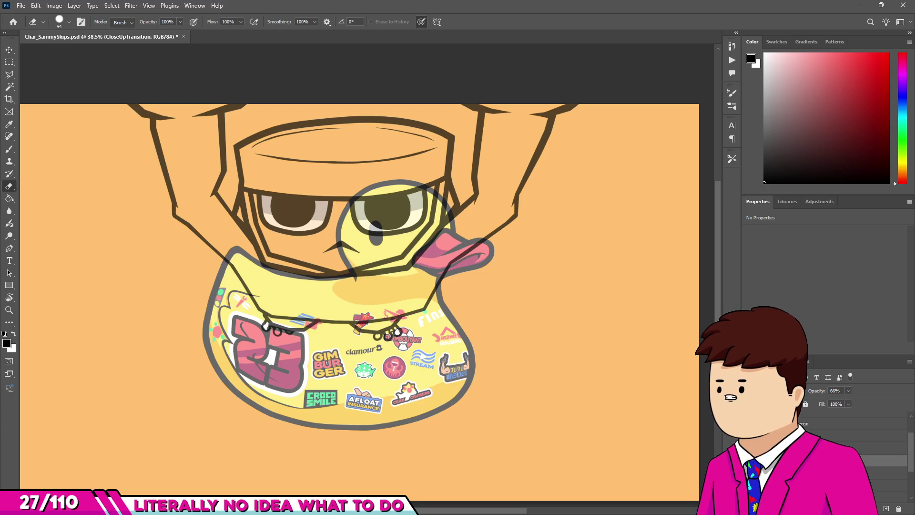
- Add a new blank layer for sketching and switch to the Brush
key(ctrl+shift+alt+n)
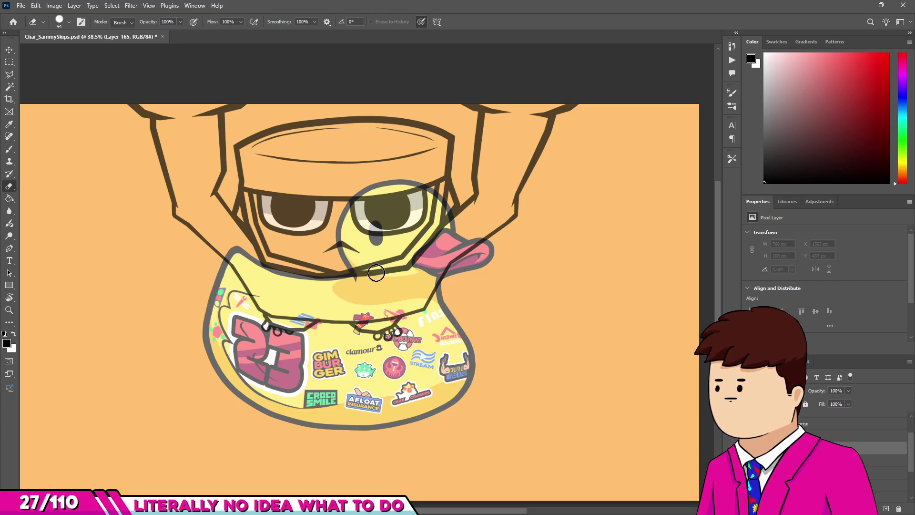
key(b)
scroll(273, 228, up, 3)
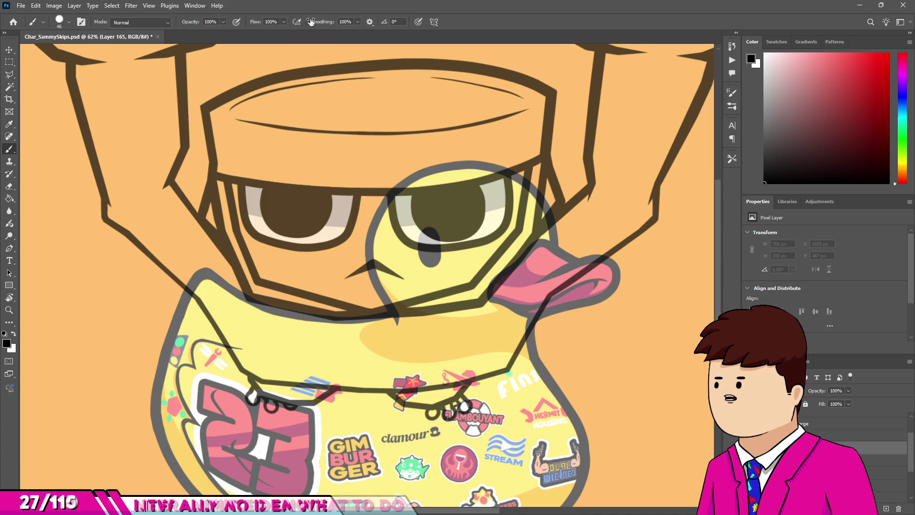
key(e)
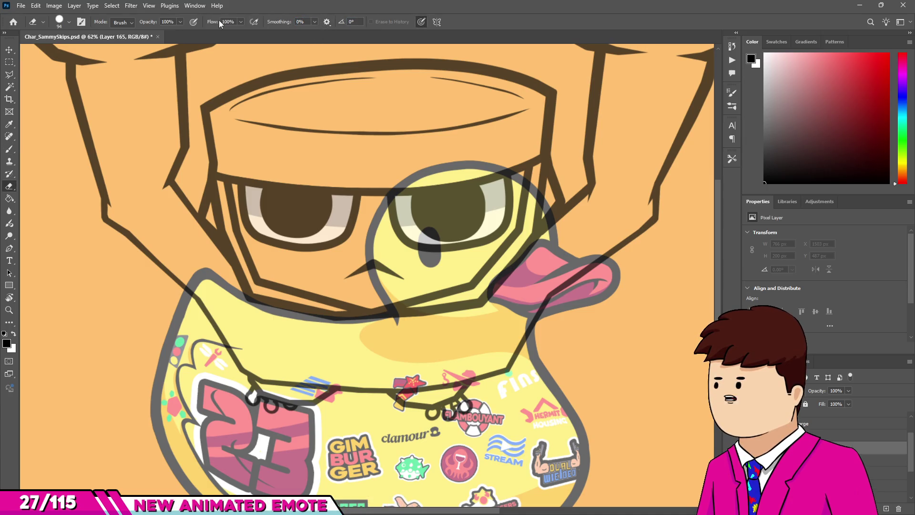
key(b)
scroll(291, 302, up, 5)
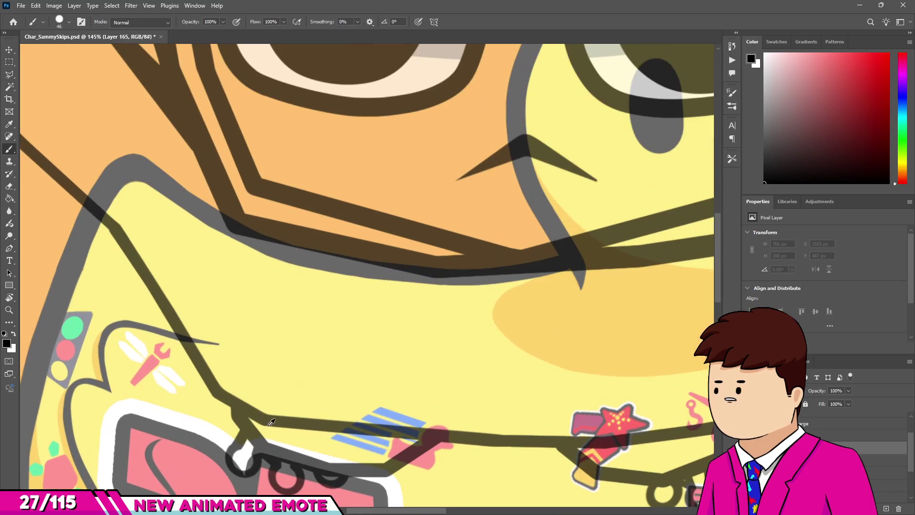
- Enable pen pressure for brush size and outline the left cluster of loops on the duck's belly
scroll(248, 438, down, 5)
scroll(224, 333, up, 5)
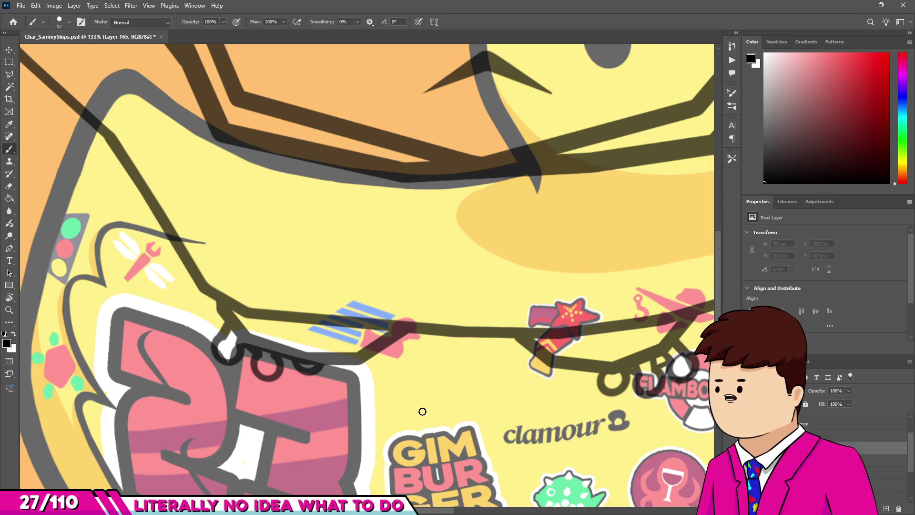
key(ctrl+z)
key(ctrl+z)
key(ctrl+z)
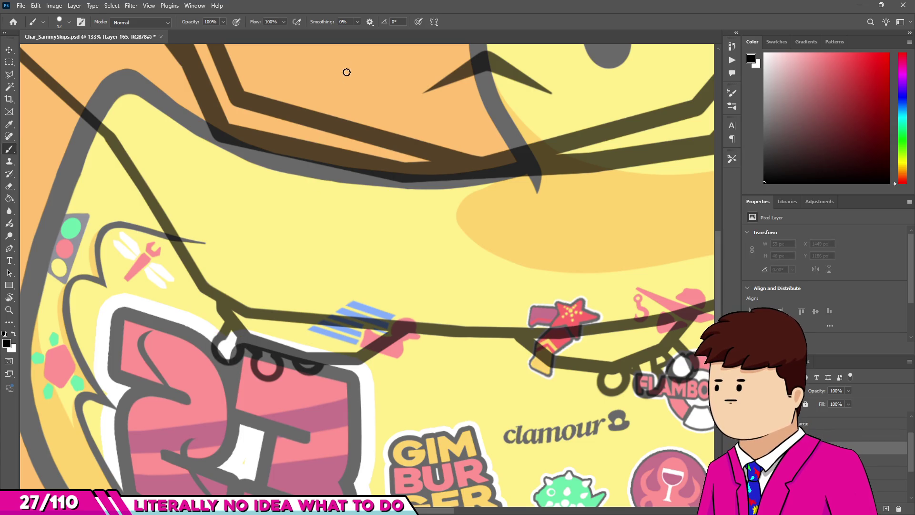
click(419, 21)
mouse_move(227, 334)
mouse_down()
mouse_move(234, 361)
mouse_move(245, 346)
mouse_up()
key(ctrl+z)
key(ctrl+z)
key(ctrl+z)
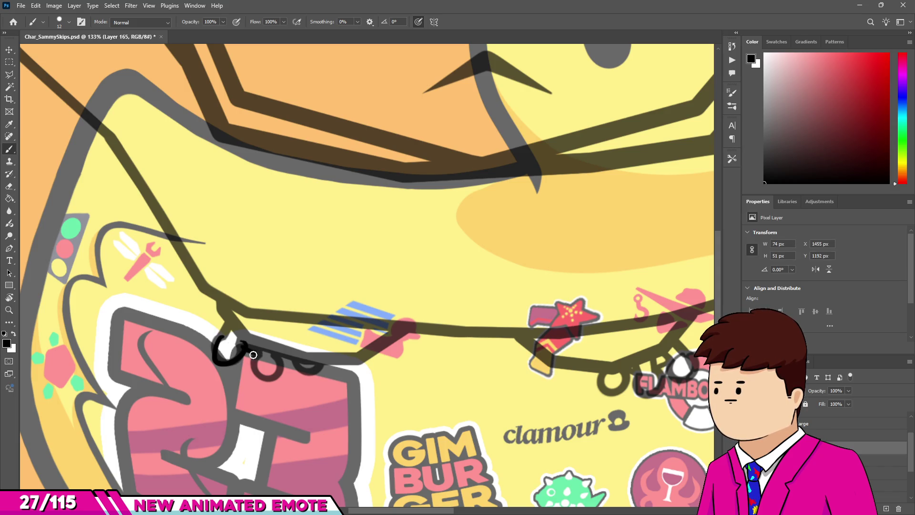
drag(282, 356, 320, 366)
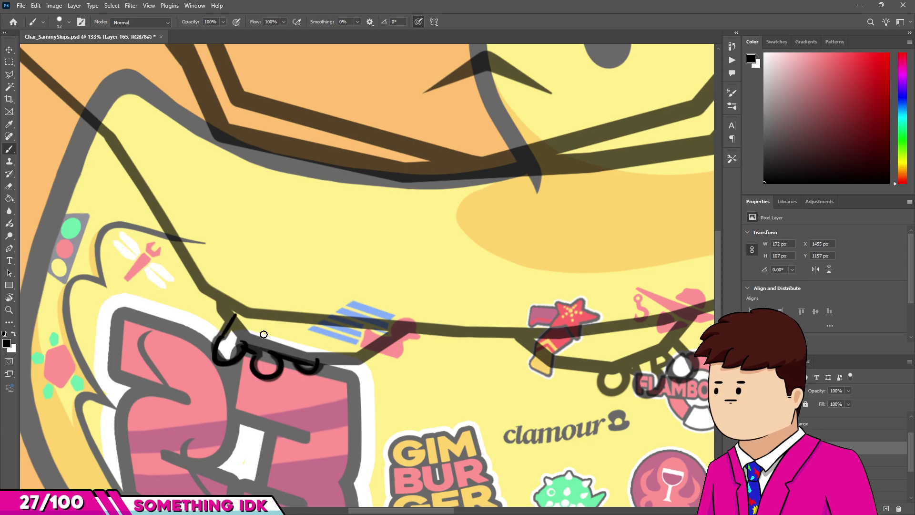
- Outline the right-hand loops with a hooked stroke and a diagonal line beside them
scroll(264, 333, down, 3)
scroll(443, 276, up, 3)
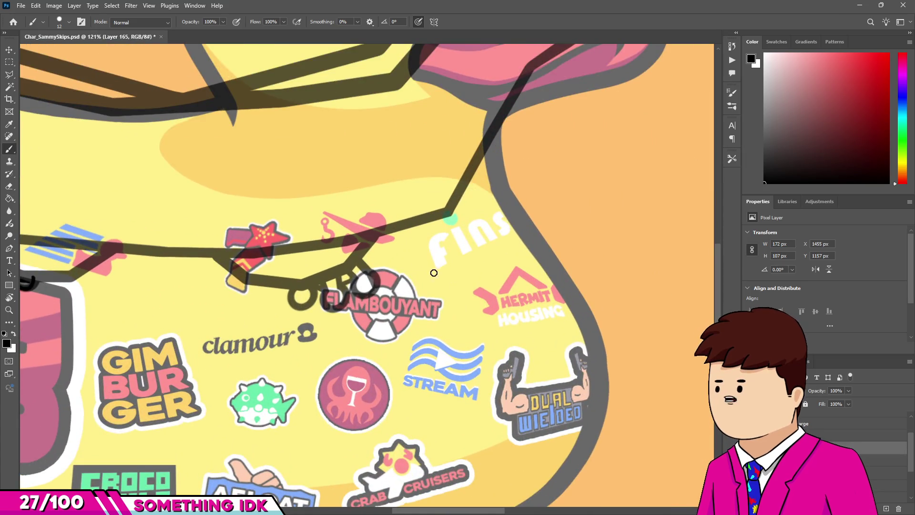
drag(355, 245, 361, 289)
key(ctrl+z)
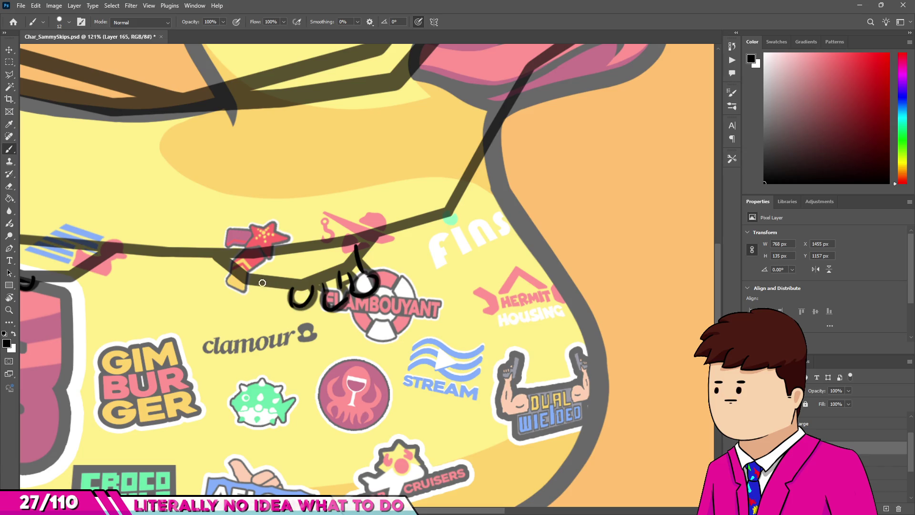
drag(222, 255, 253, 285)
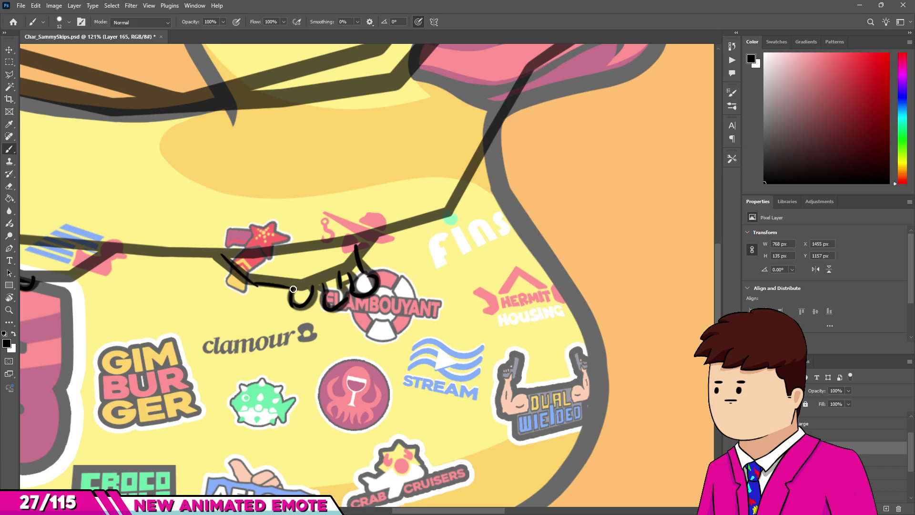
scroll(330, 275, down, 8)
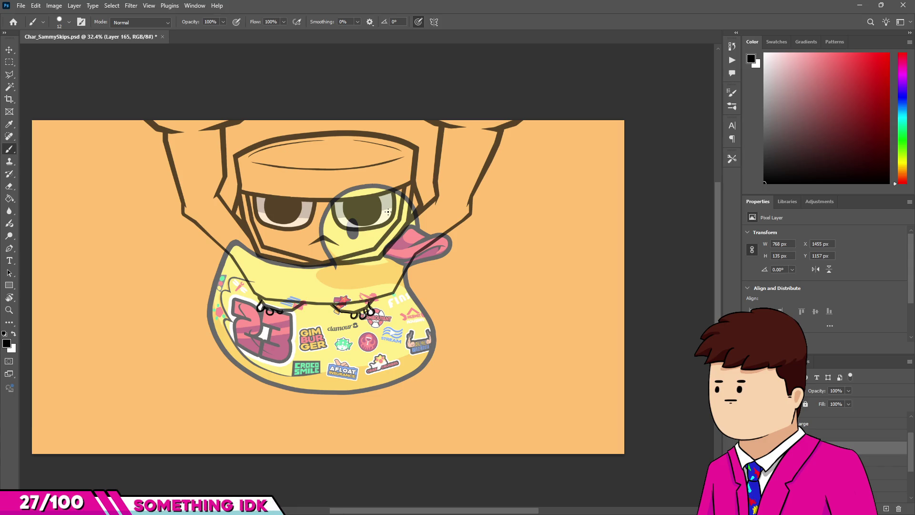
scroll(380, 210, up, 3)
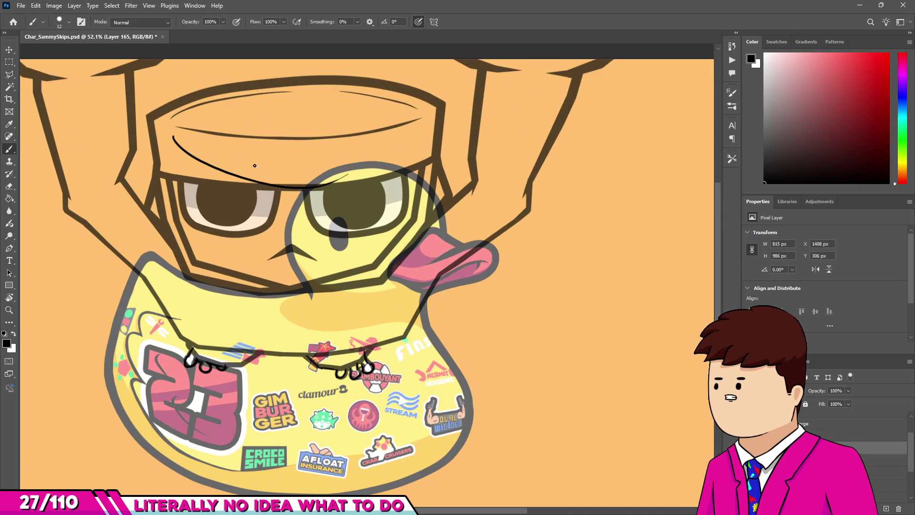
- Sketch curves across the head and an arc along the top of the hat, redoing bad strokes
drag(174, 143, 419, 165)
key(ctrl+z)
mouse_move(170, 140)
mouse_down()
mouse_move(380, 162)
mouse_move(417, 137)
mouse_up()
drag(177, 125, 353, 91)
key(ctrl+z)
mouse_move(171, 123)
mouse_down()
mouse_move(347, 78)
mouse_move(404, 106)
mouse_up()
drag(143, 119, 216, 59)
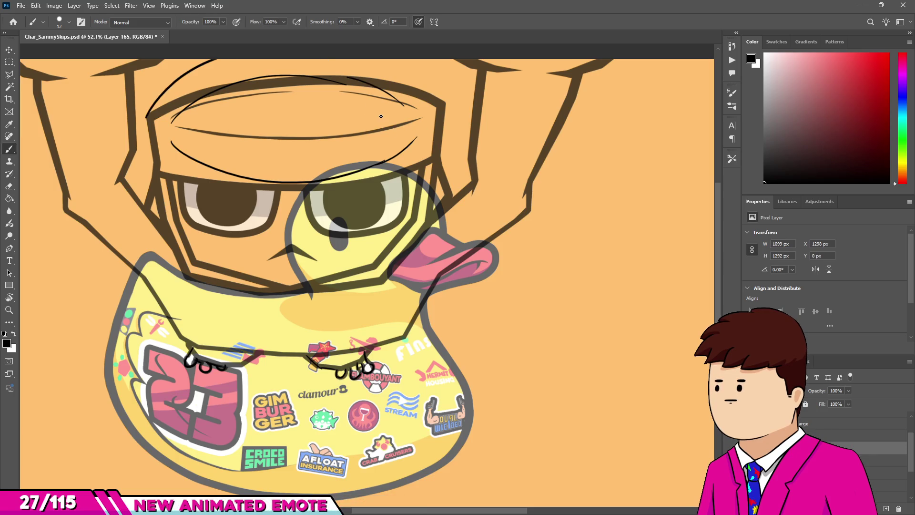
alt+scroll(367, 191, up, 3)
key(ctrl+z)
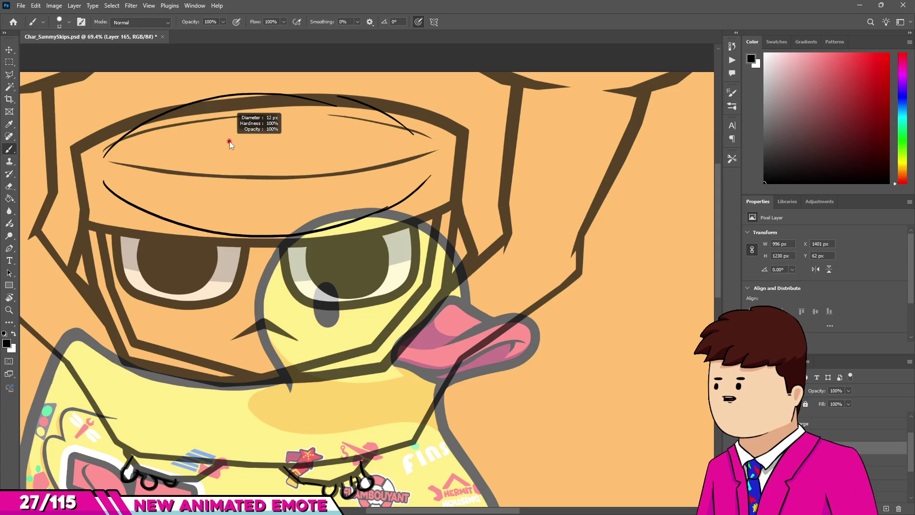
- Resize the brush and draw the hat's upper-left edge plus its right and left sides
drag(229, 141, 229, 136)
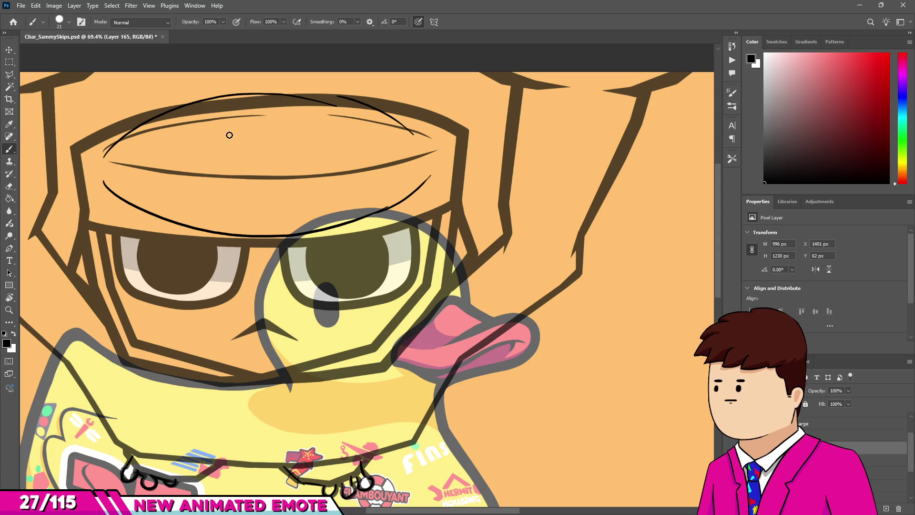
drag(79, 162, 159, 113)
key(ctrl+z)
mouse_move(82, 165)
mouse_down()
mouse_move(234, 80)
mouse_move(365, 98)
mouse_up()
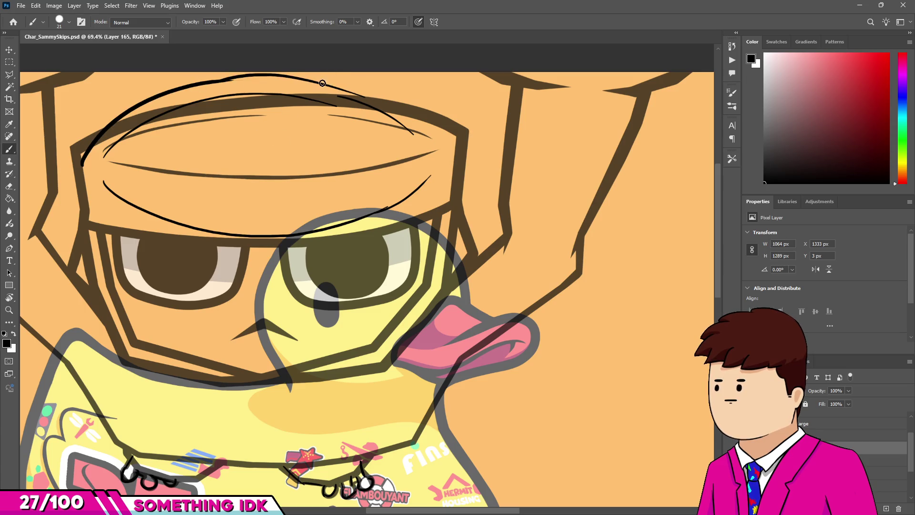
drag(456, 166, 452, 228)
drag(82, 165, 107, 248)
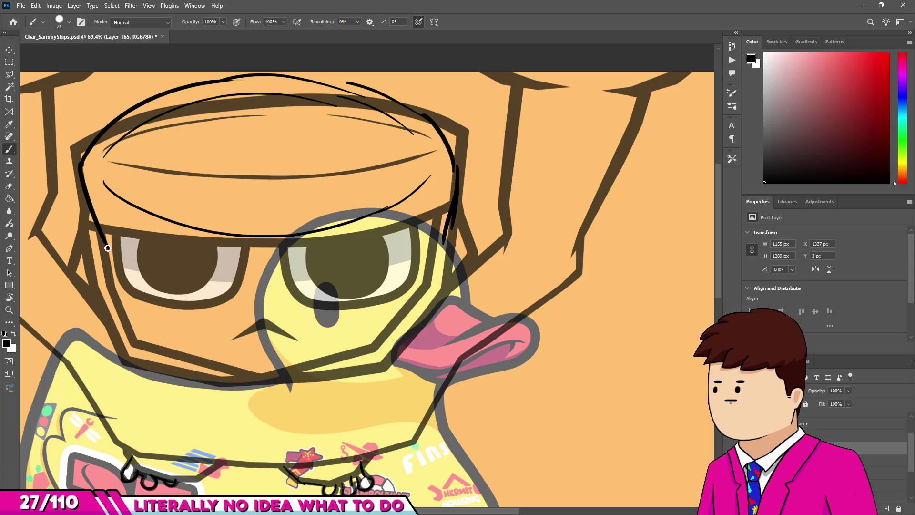
scroll(131, 225, down, 2)
- Select the hat sketch with the Rectangular Marquee, scale it up slightly, and deselect
key(m)
drag(111, 121, 430, 276)
key(ctrl+t)
drag(432, 129, 450, 120)
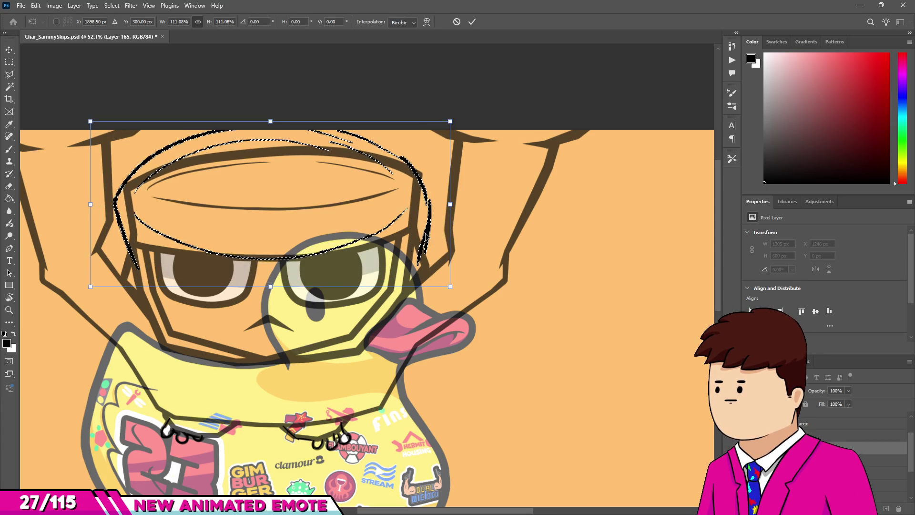
key(Return)
key(ctrl+d)
drag(442, 129, 447, 129)
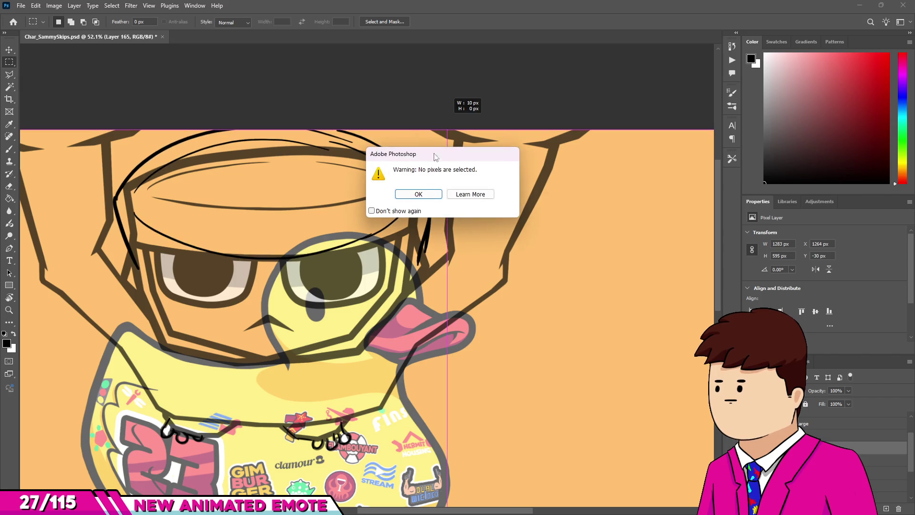
key(Return)
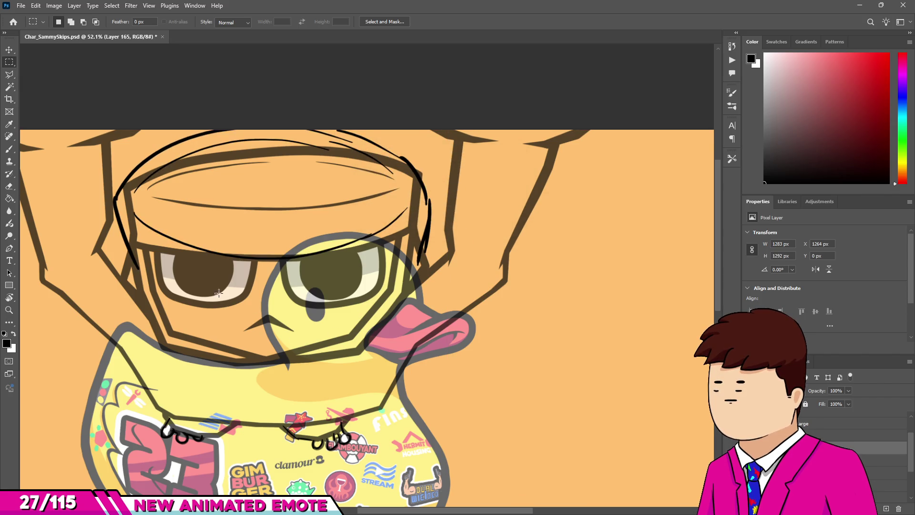
- Brush the head's left side, the chin line, and a band across the duck's eyes
key(b)
mouse_move(137, 267)
mouse_down()
mouse_move(135, 289)
mouse_move(193, 358)
mouse_up()
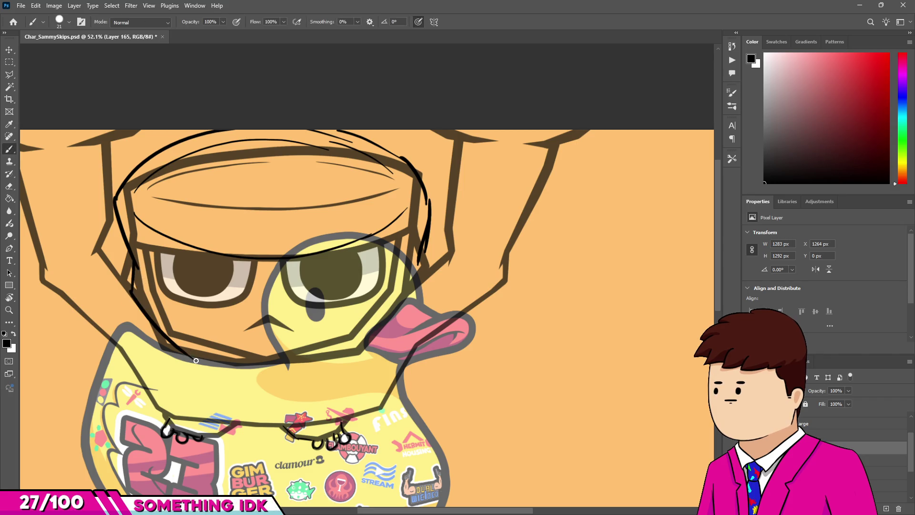
mouse_move(135, 294)
mouse_down()
mouse_move(220, 368)
mouse_move(282, 368)
mouse_move(346, 350)
mouse_up()
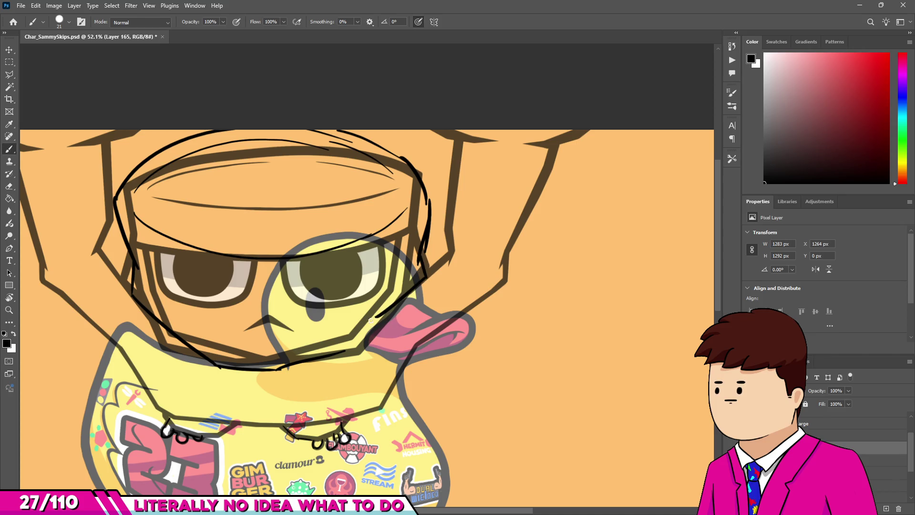
drag(416, 292, 425, 276)
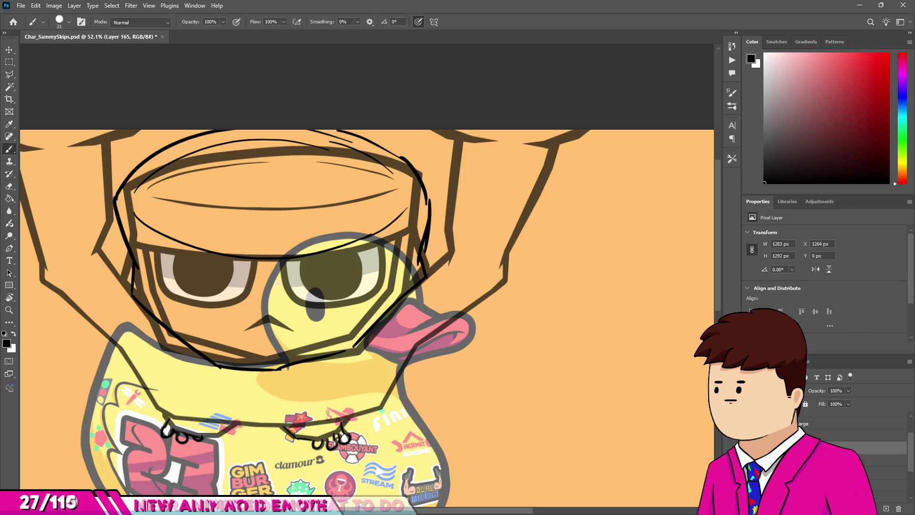
drag(235, 293, 384, 286)
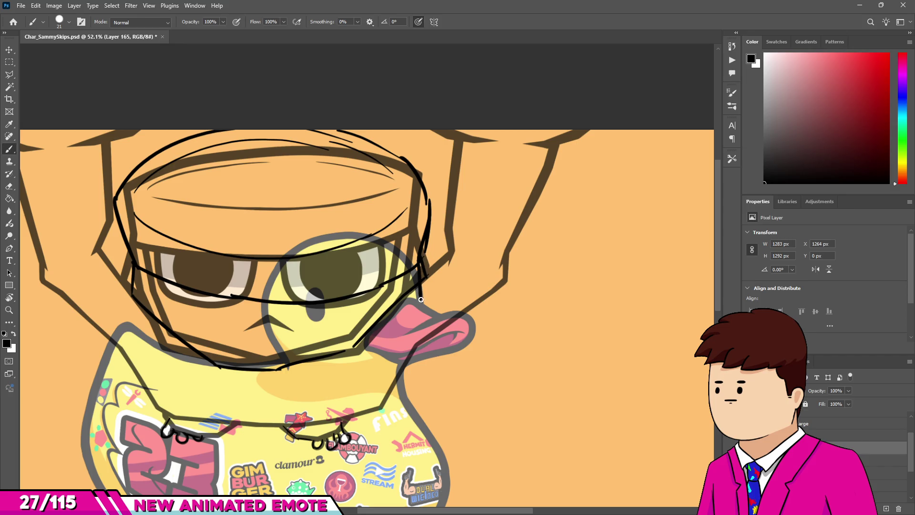
mouse_move(135, 280)
mouse_down()
mouse_move(139, 310)
mouse_move(198, 349)
mouse_up()
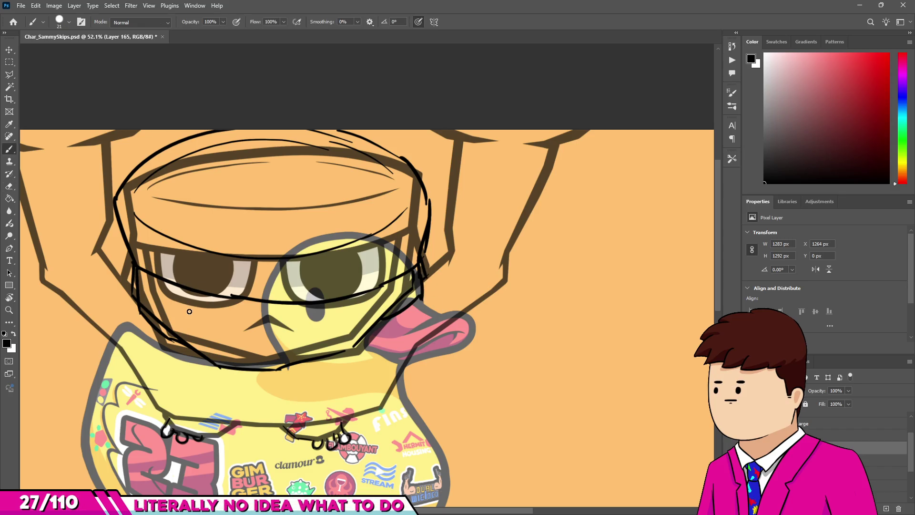
drag(301, 322, 325, 305)
key(ctrl+z)
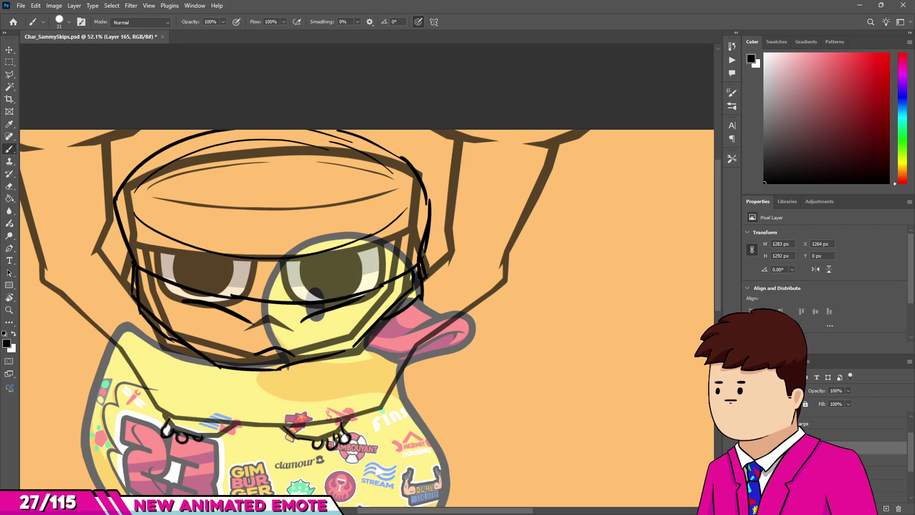
scroll(353, 261, down, 5)
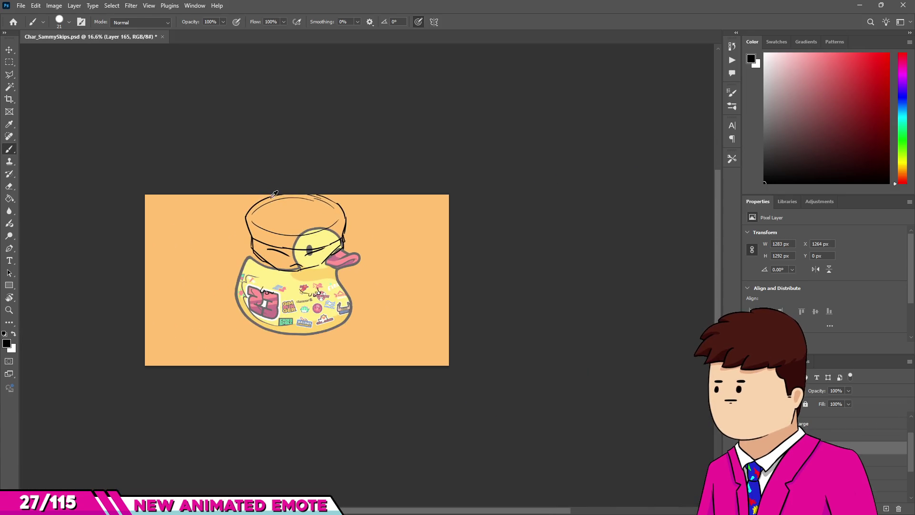
scroll(285, 255, up, 3)
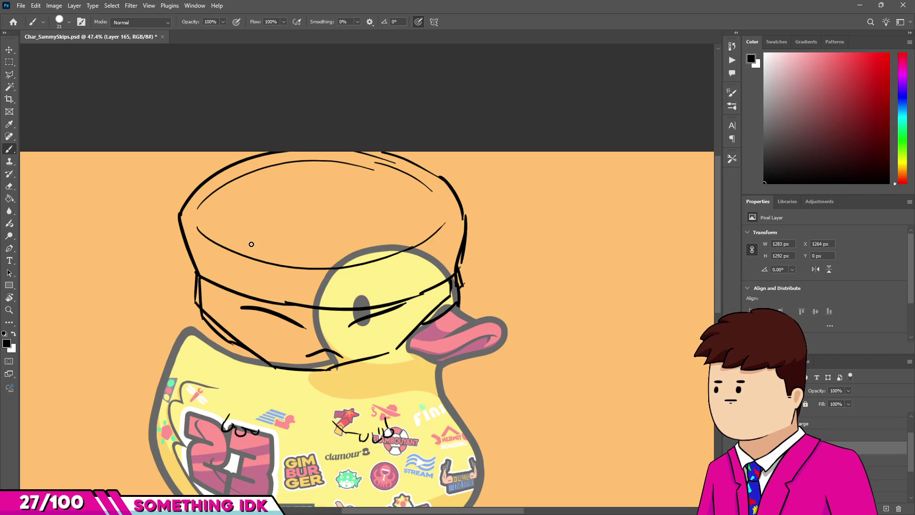
scroll(300, 381, up, 2)
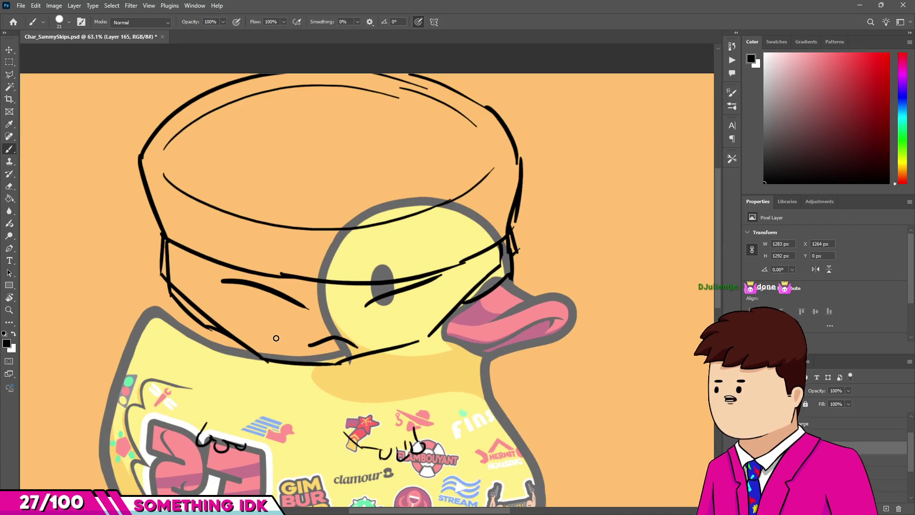
scroll(324, 328, down, 2)
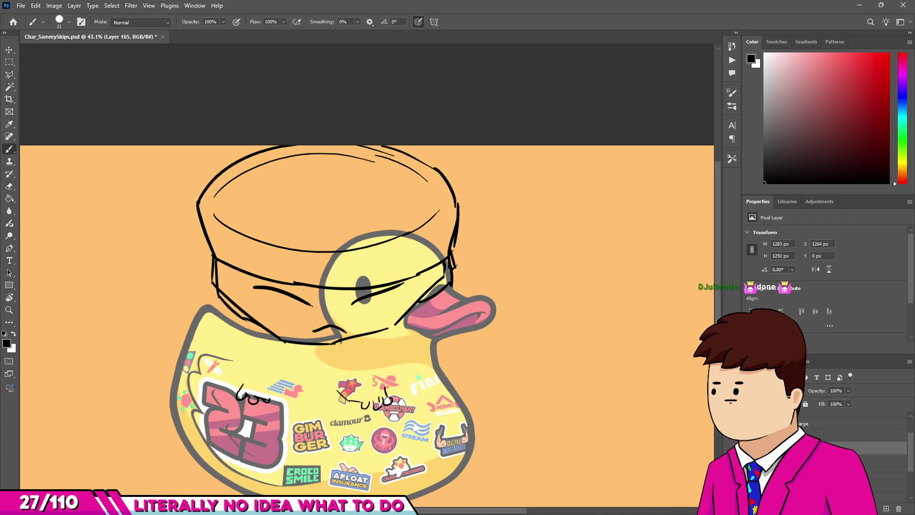
scroll(397, 348, down, 2)
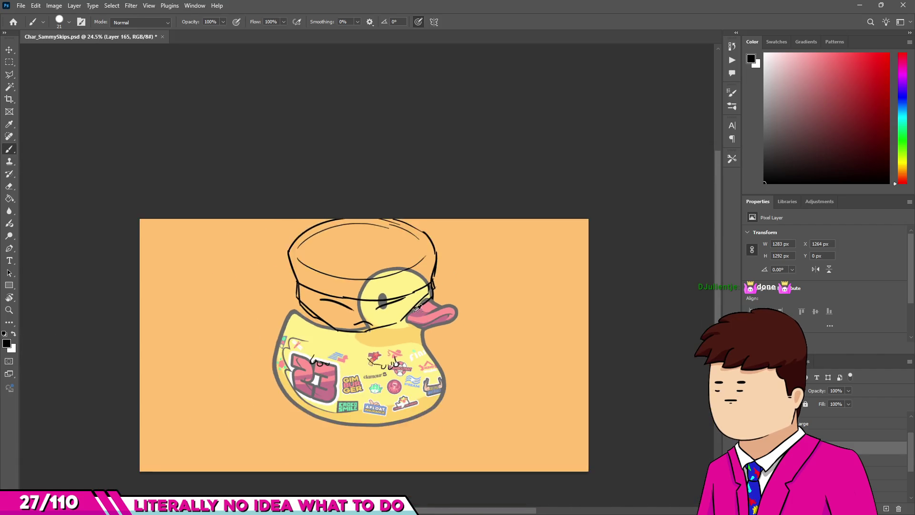
scroll(405, 305, up, 4)
scroll(413, 261, down, 3)
scroll(414, 238, up, 3)
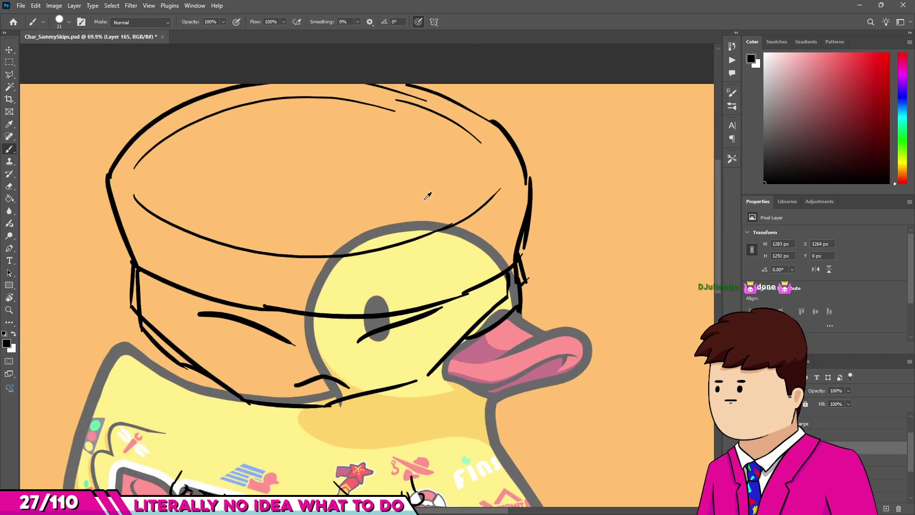
scroll(417, 210, down, 3)
scroll(418, 200, up, 1)
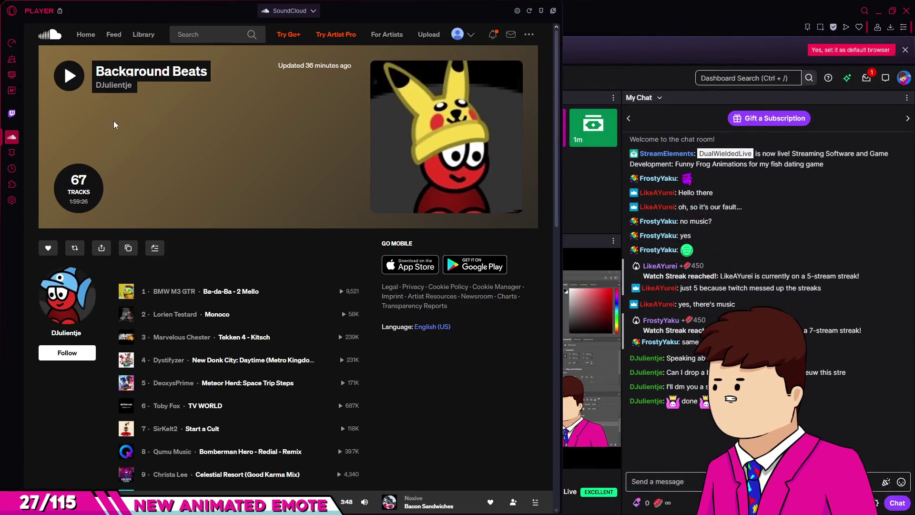
- Scroll the Background Beats playlist and close the SoundCloud player panel
scroll(238, 191, down, 9)
scroll(284, 251, up, 9)
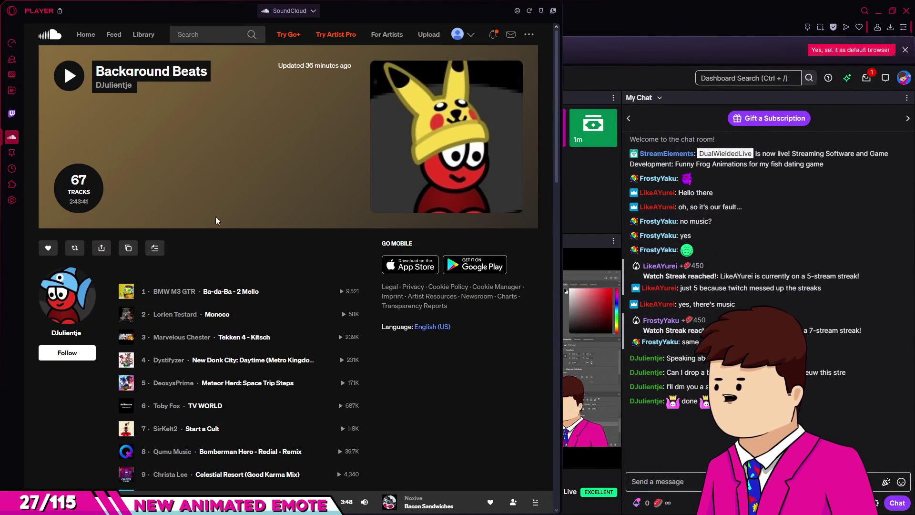
click(596, 27)
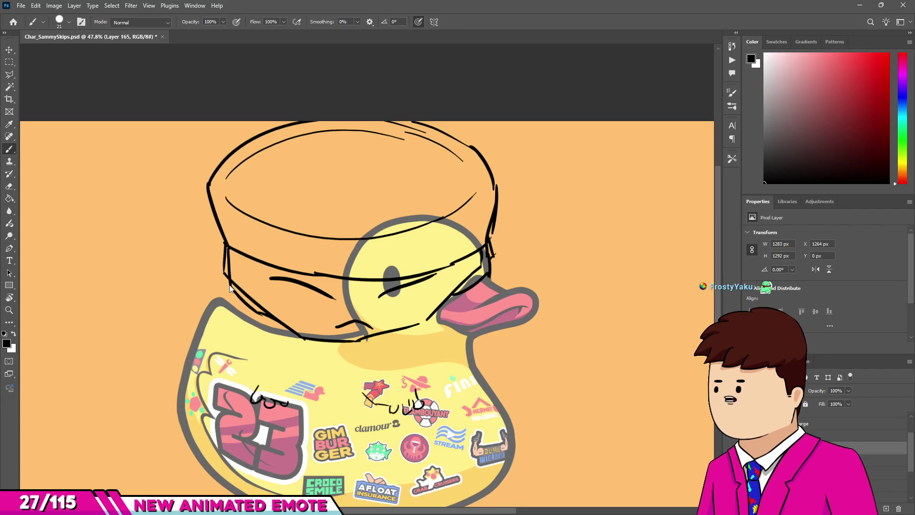
- Zoom in on the sketch's left edge and redraw it as a new vertical line
key(v)
key(e)
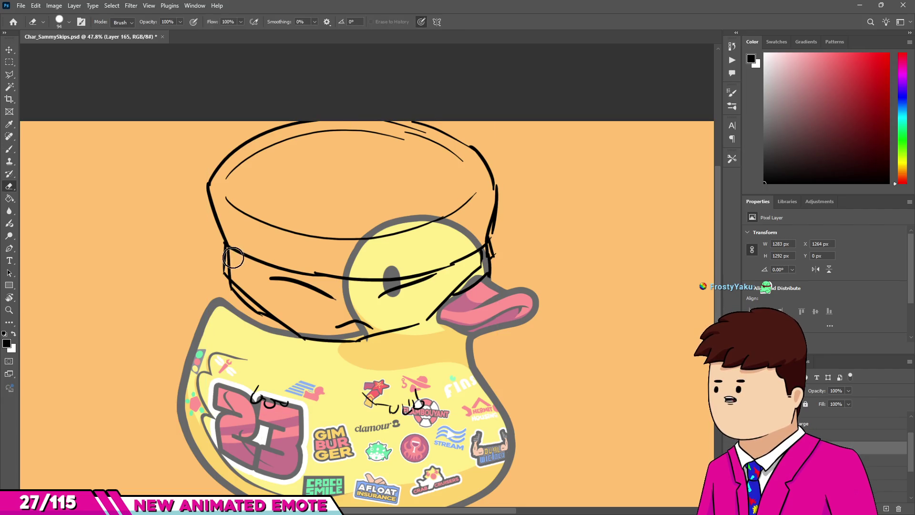
scroll(234, 258, up, 5)
mouse_move(251, 276)
mouse_down()
mouse_move(229, 276)
mouse_move(234, 282)
mouse_move(237, 241)
mouse_move(217, 238)
mouse_move(229, 229)
mouse_up()
key(b)
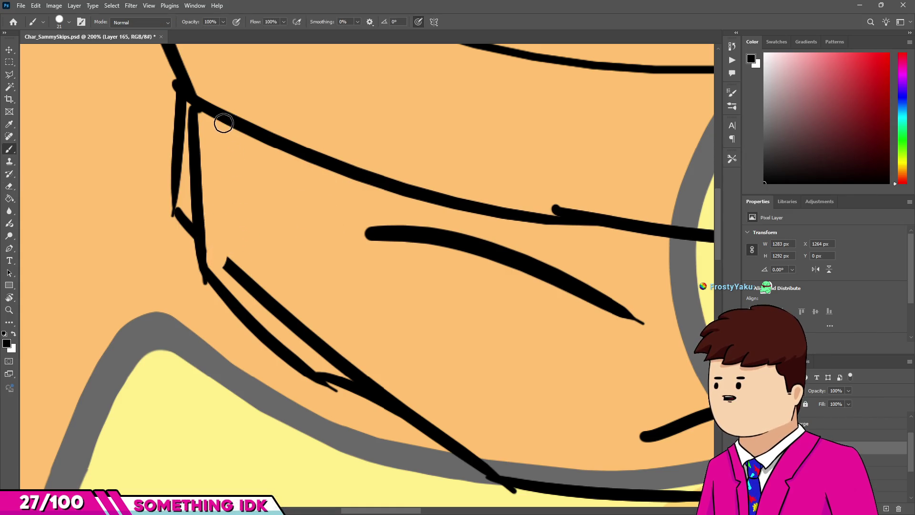
drag(223, 125, 228, 253)
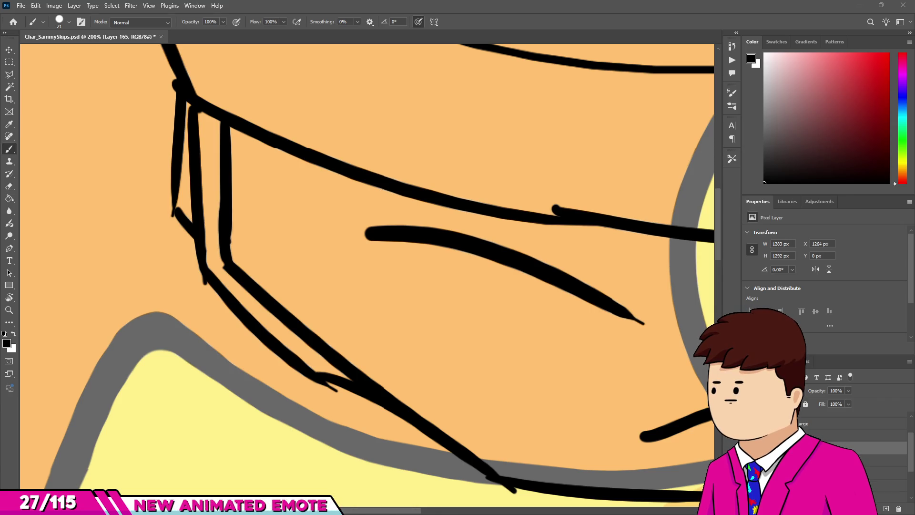
scroll(230, 246, down, 5)
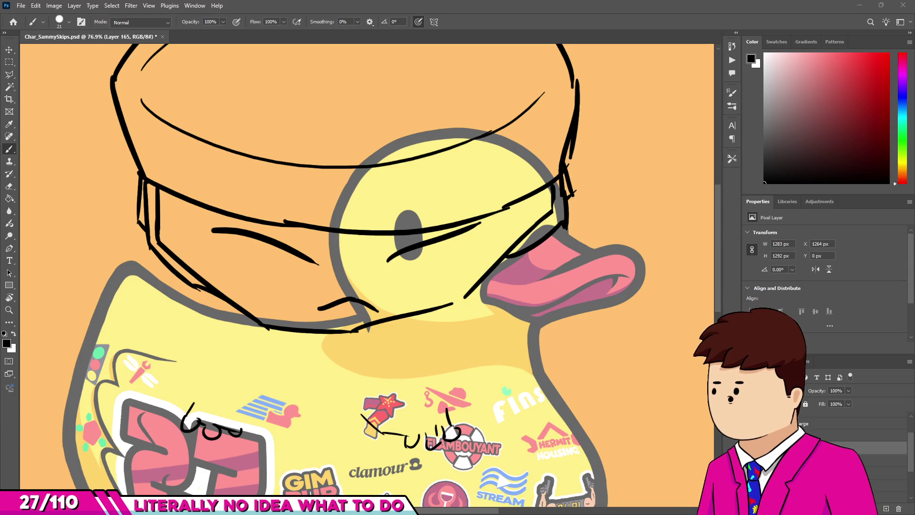
scroll(266, 224, down, 3)
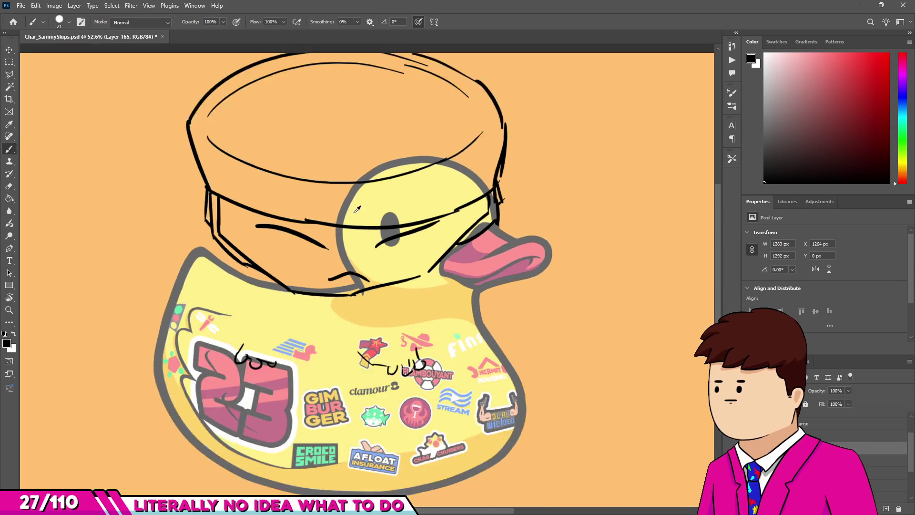
scroll(362, 224, up, 2)
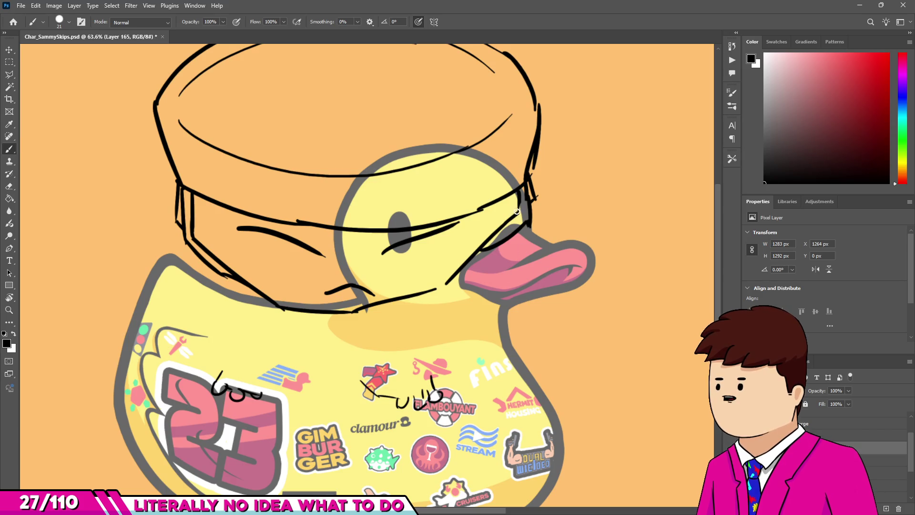
- Erase stray lines near the hat edge and beak, then redraw the line meeting the beak
key(e)
drag(528, 187, 513, 224)
key(b)
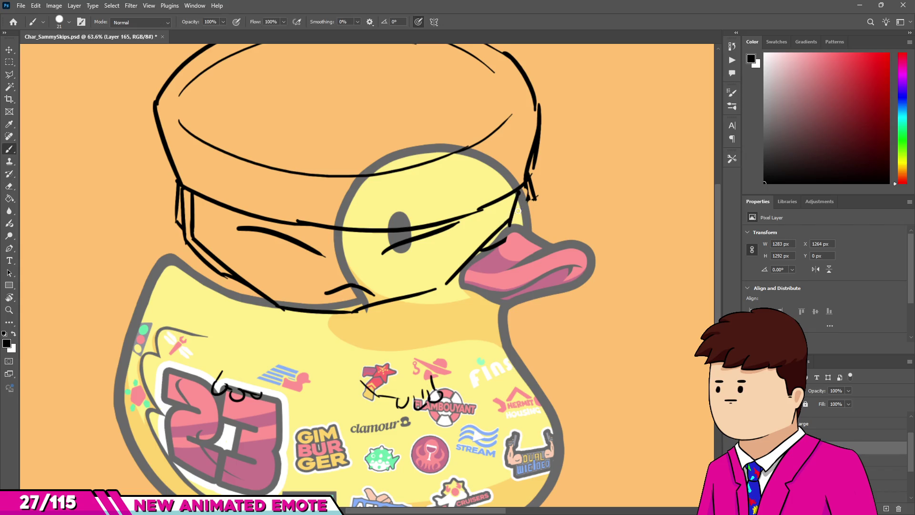
mouse_move(528, 184)
mouse_down()
mouse_move(512, 225)
mouse_move(468, 262)
mouse_up()
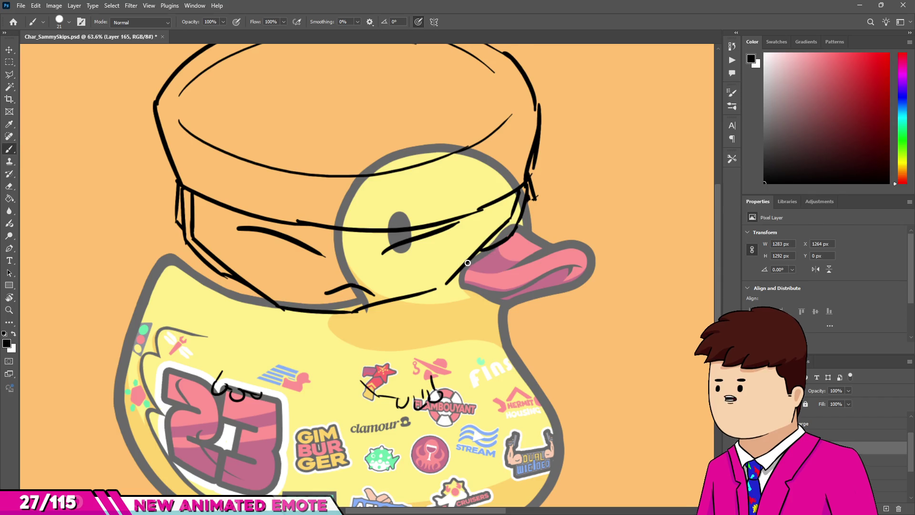
key(e)
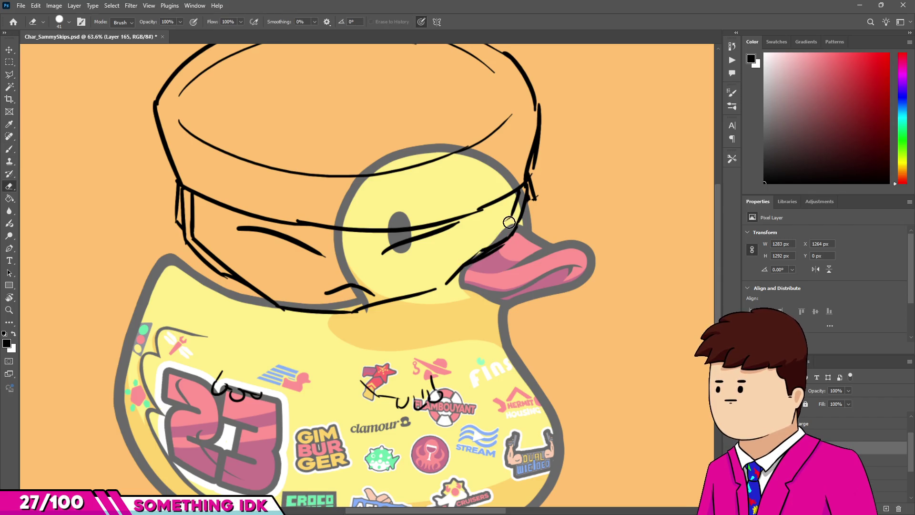
key(b)
drag(507, 228, 512, 220)
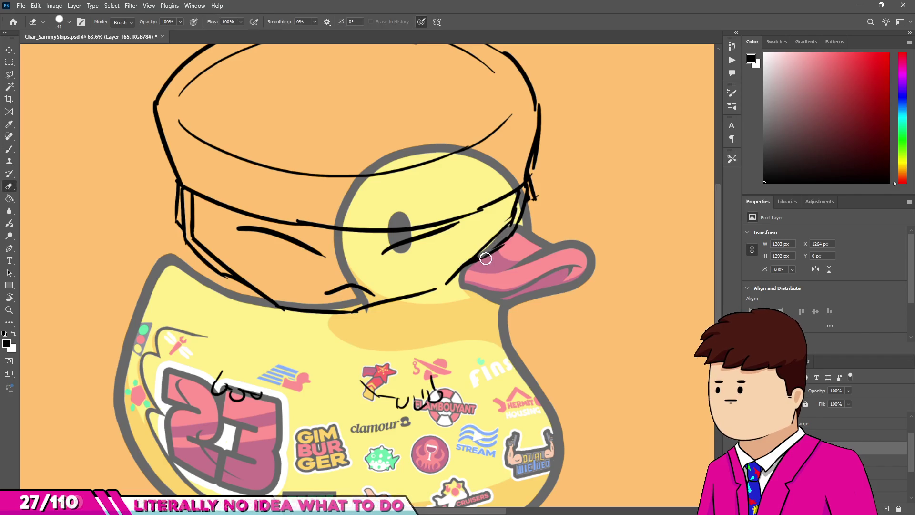
scroll(380, 269, down, 2)
scroll(527, 198, up, 2)
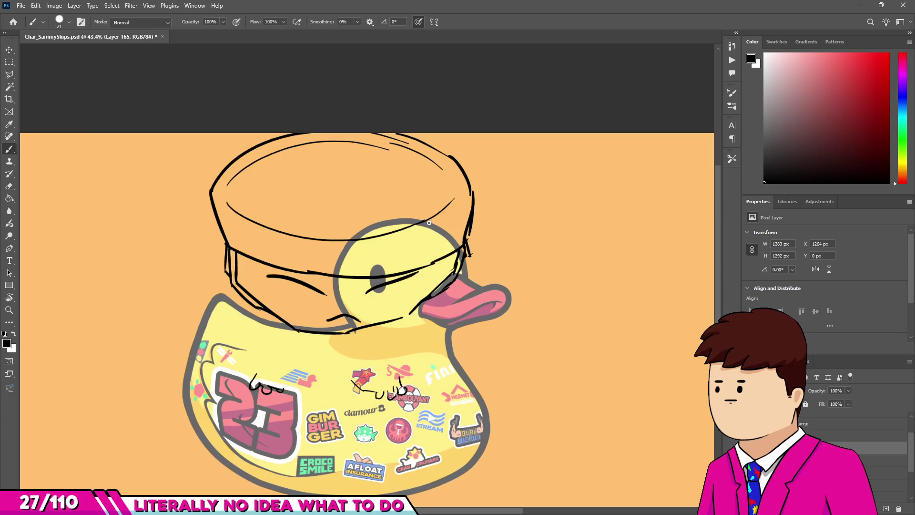
- Show the brown character sketch and trace the character's right arm outline in black
key(ctrl+comma)
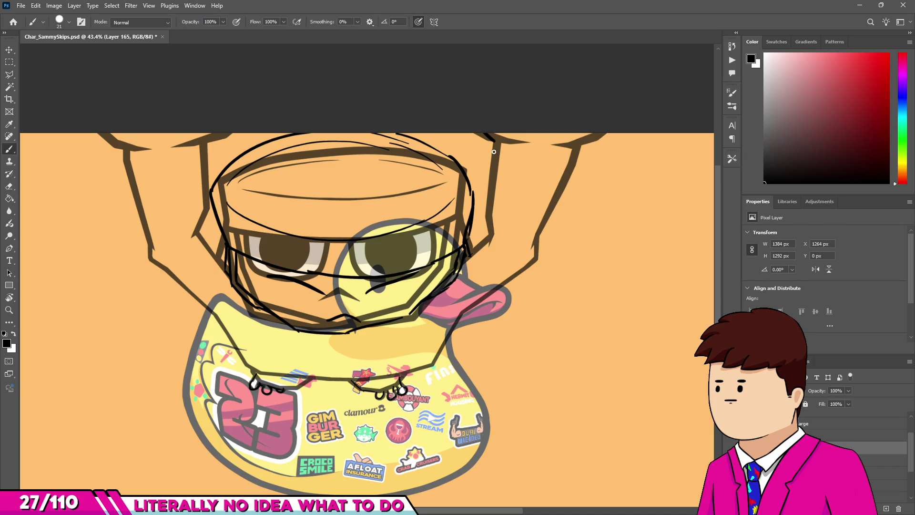
drag(494, 146, 488, 245)
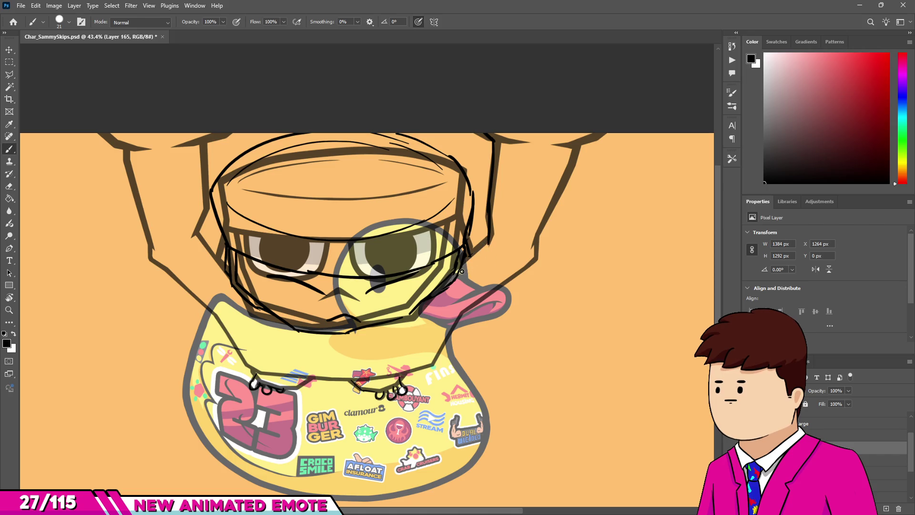
drag(532, 246, 529, 278)
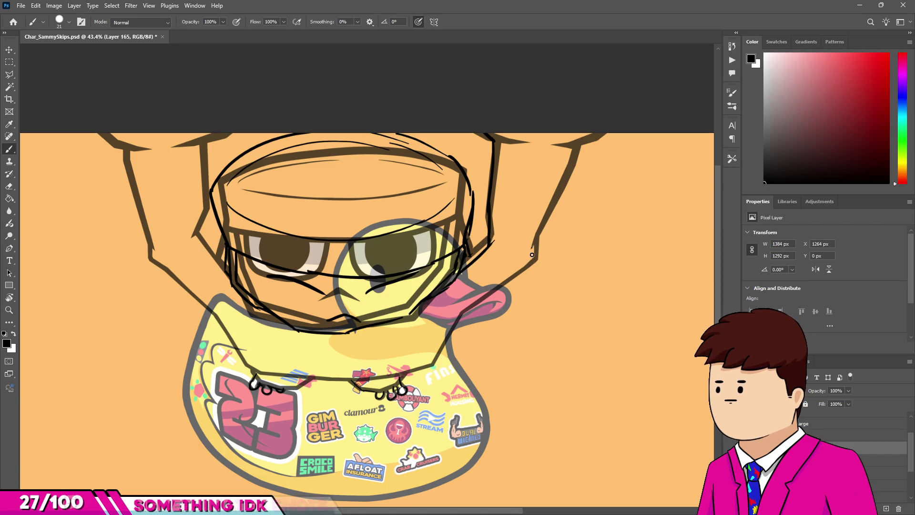
mouse_move(533, 274)
mouse_down()
mouse_move(530, 251)
mouse_move(563, 205)
mouse_up()
mouse_move(580, 144)
mouse_down()
mouse_move(575, 167)
mouse_move(602, 134)
mouse_up()
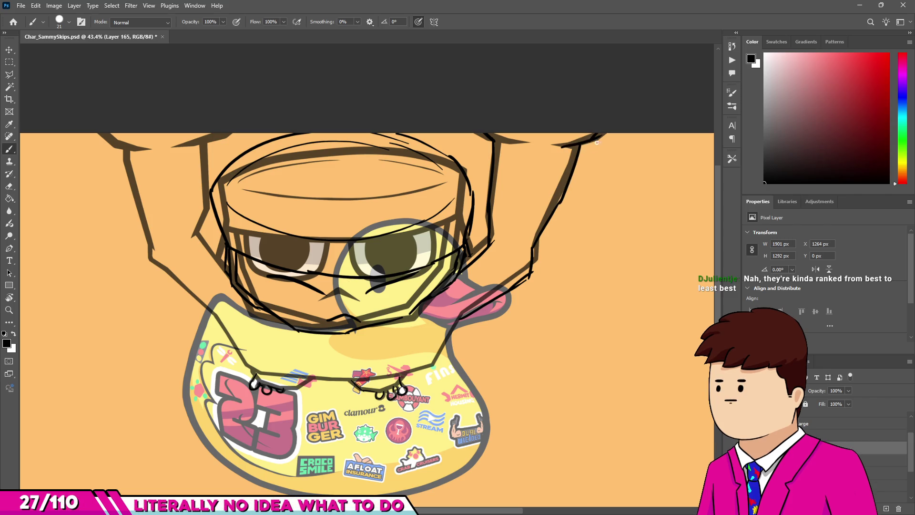
- Trace the left body outline and the edge beside the glasses
drag(123, 146, 141, 235)
drag(129, 177, 150, 252)
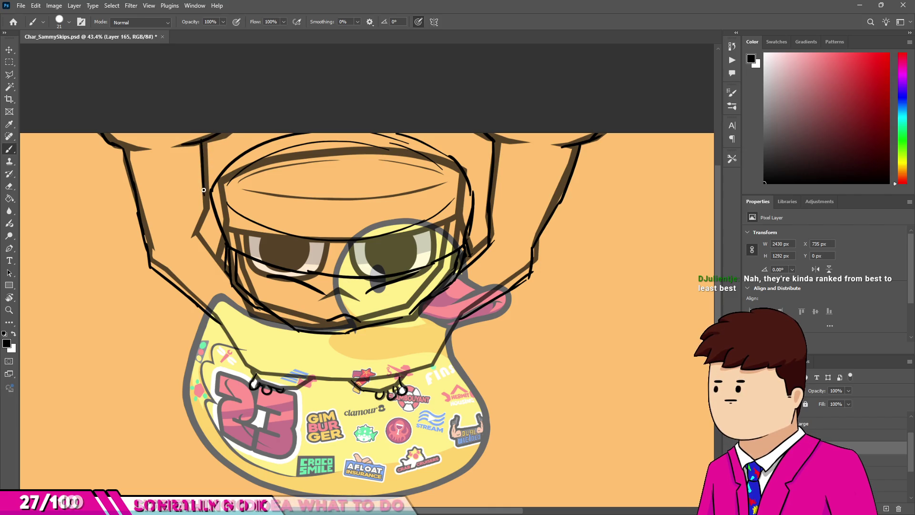
drag(204, 140, 211, 215)
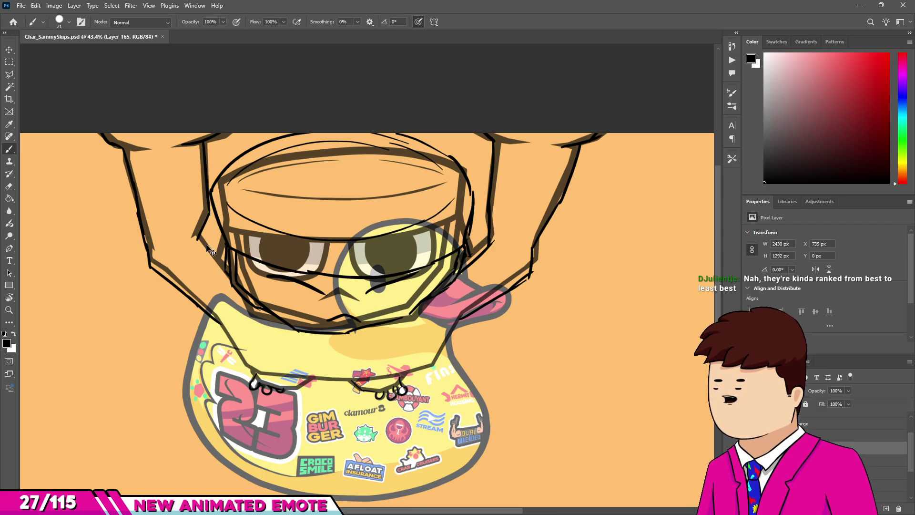
- Try diagonal strokes down the duck's left edge, undoing the unsatisfactory attempts
drag(198, 238, 232, 280)
key(ctrl+z)
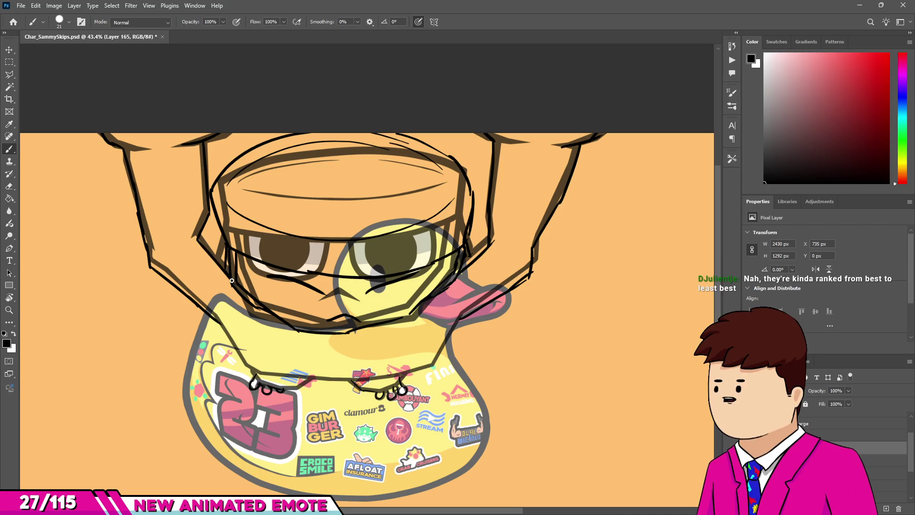
key(ctrl+z)
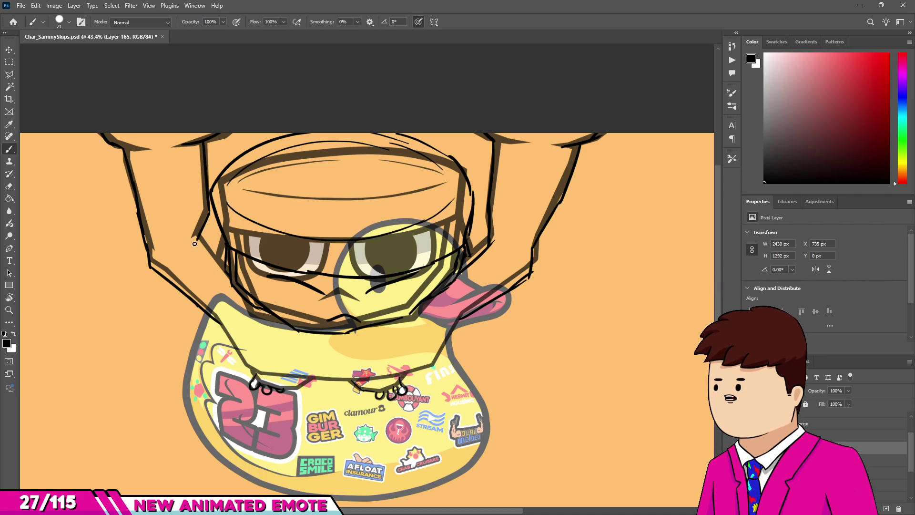
key(ctrl+z)
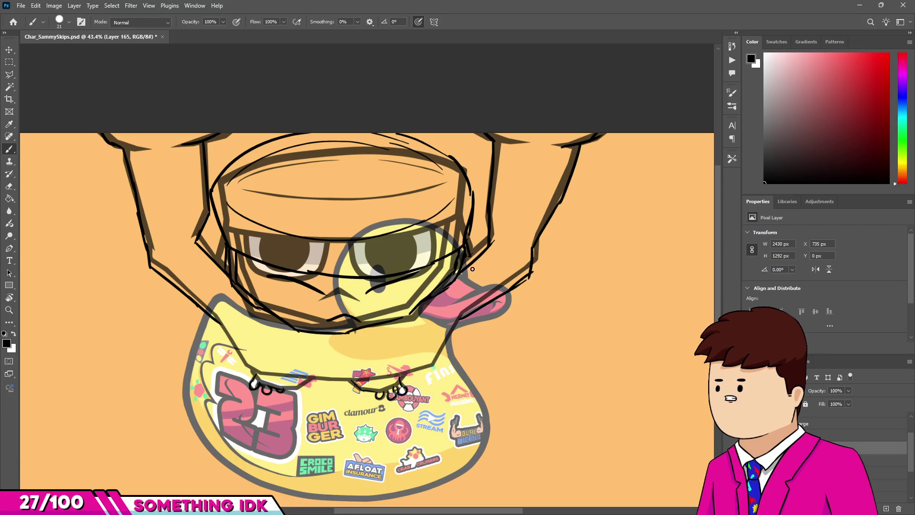
scroll(345, 426, up, 2)
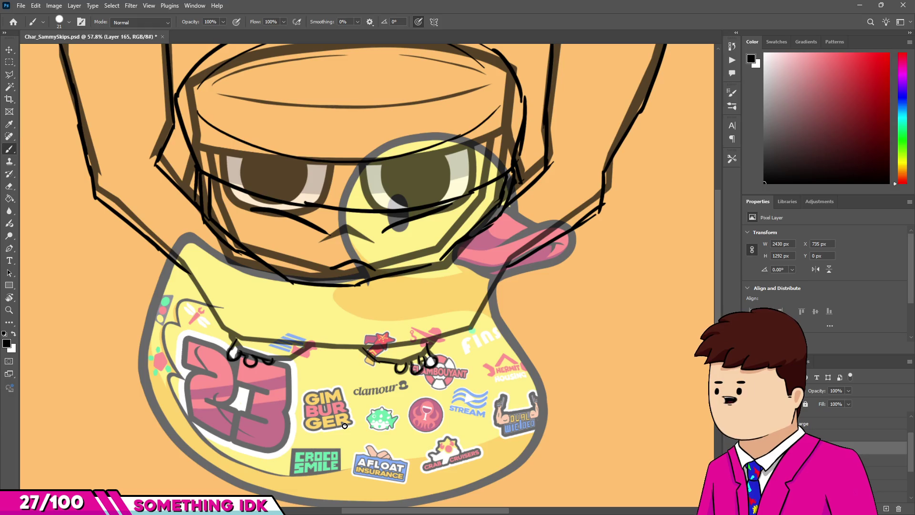
drag(181, 265, 212, 318)
mouse_move(182, 269)
mouse_down()
mouse_move(215, 334)
mouse_move(200, 301)
mouse_up()
key(ctrl+z)
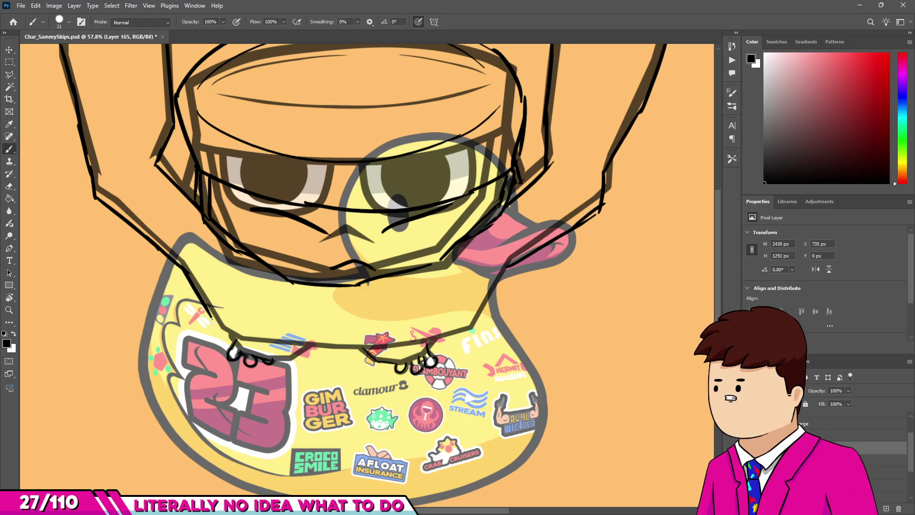
key(ctrl+z)
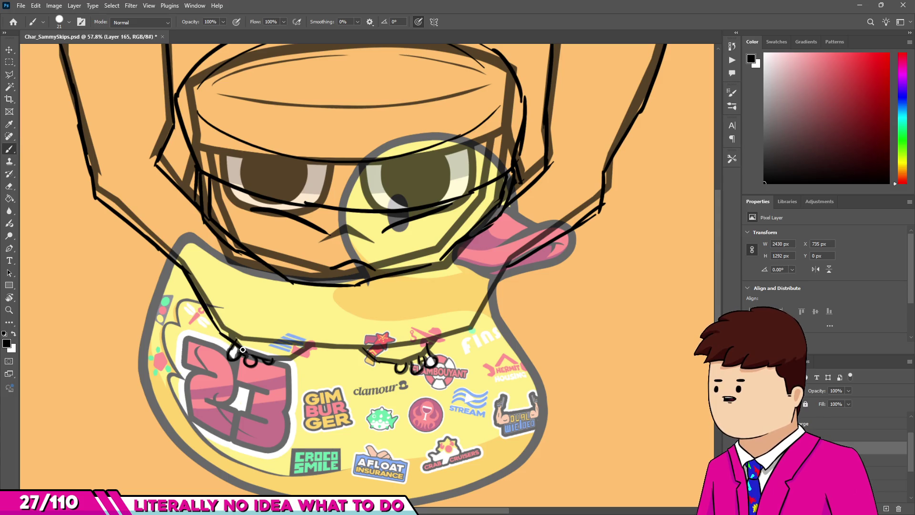
- Draw the necklace line across the duck, retrying the stroke several times
key(e)
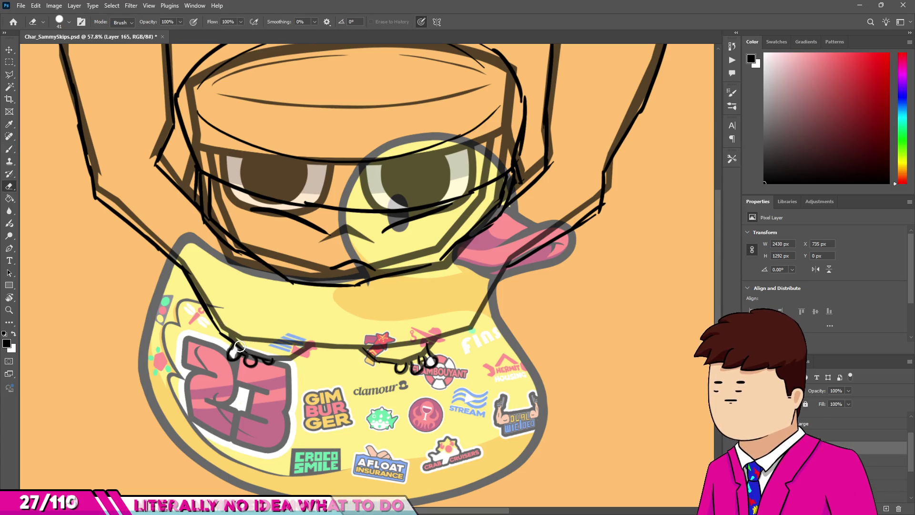
key(b)
drag(236, 344, 308, 352)
key(ctrl+z)
drag(234, 345, 320, 351)
key(ctrl+z)
drag(233, 346, 334, 361)
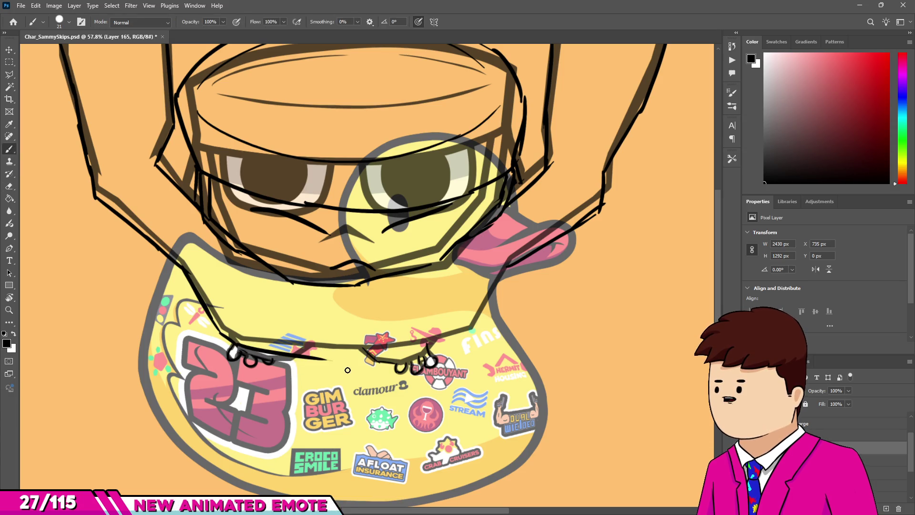
key(ctrl+z)
drag(234, 346, 345, 361)
key(ctrl+z)
drag(233, 346, 356, 352)
key(ctrl+z)
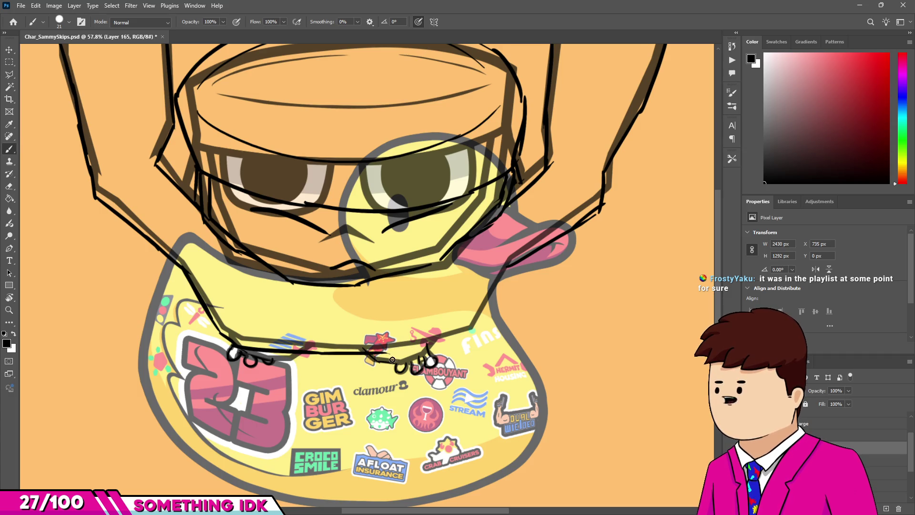
- Extend the necklace rightward and trace the outline up the duck's right neck
key(e)
key(b)
drag(371, 353, 428, 351)
key(ctrl+z)
mouse_move(371, 353)
mouse_down()
mouse_move(448, 340)
mouse_move(494, 288)
mouse_up()
key(ctrl+z)
drag(467, 336, 504, 280)
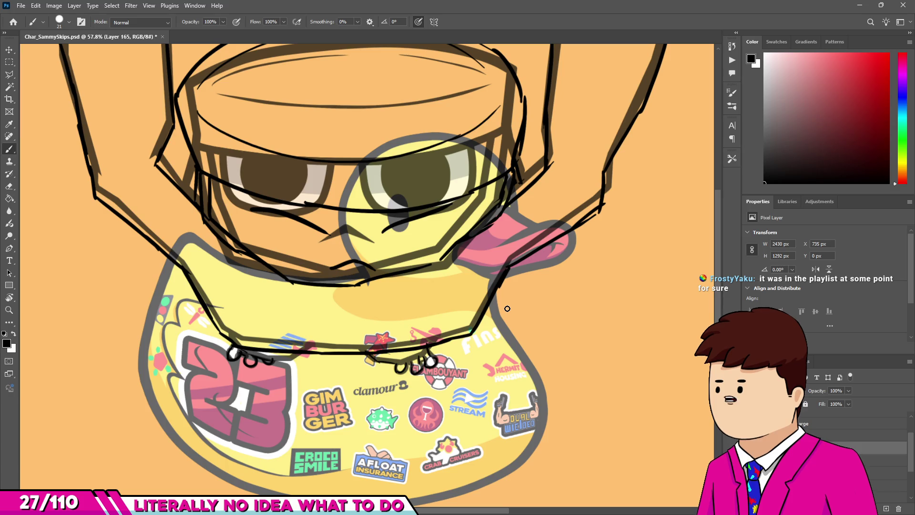
drag(506, 308, 346, 276)
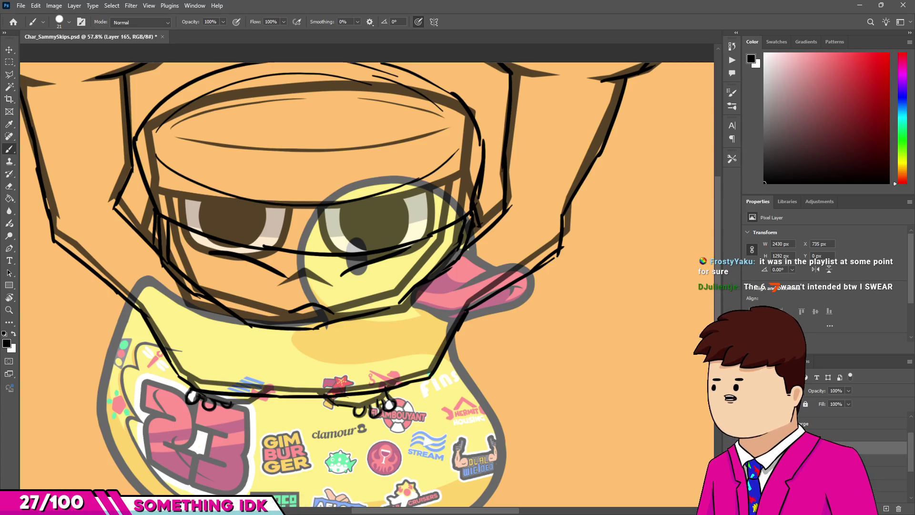
- Redraw the frog's jaw line with a thicker black stroke beside the duck's head
scroll(476, 268, down, 2)
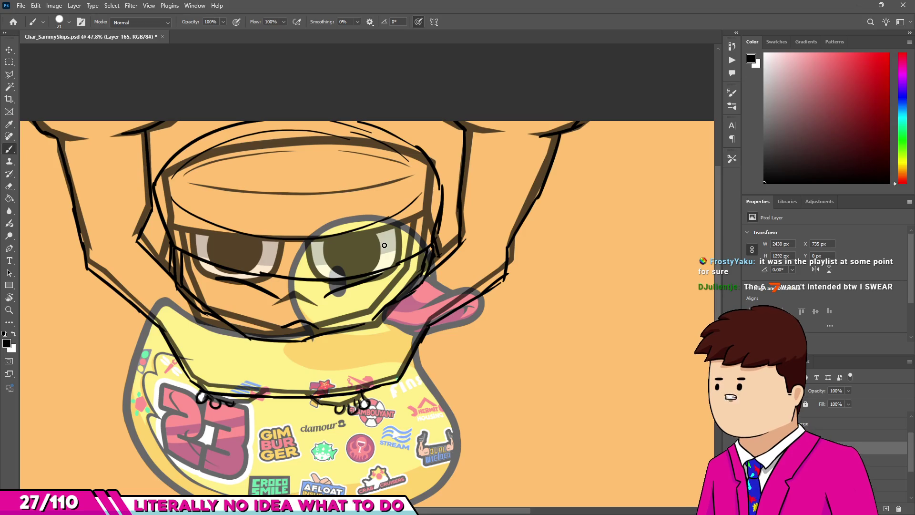
scroll(465, 233, down, 1)
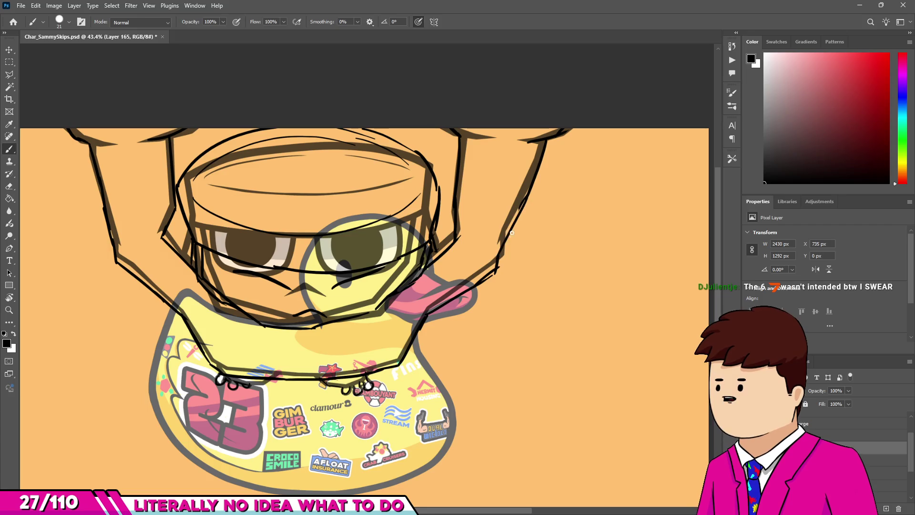
drag(526, 195, 491, 259)
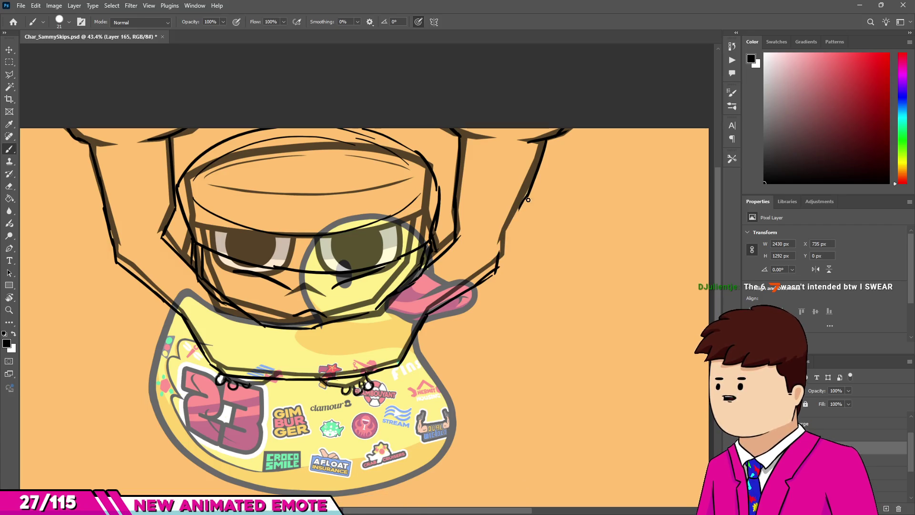
key(e)
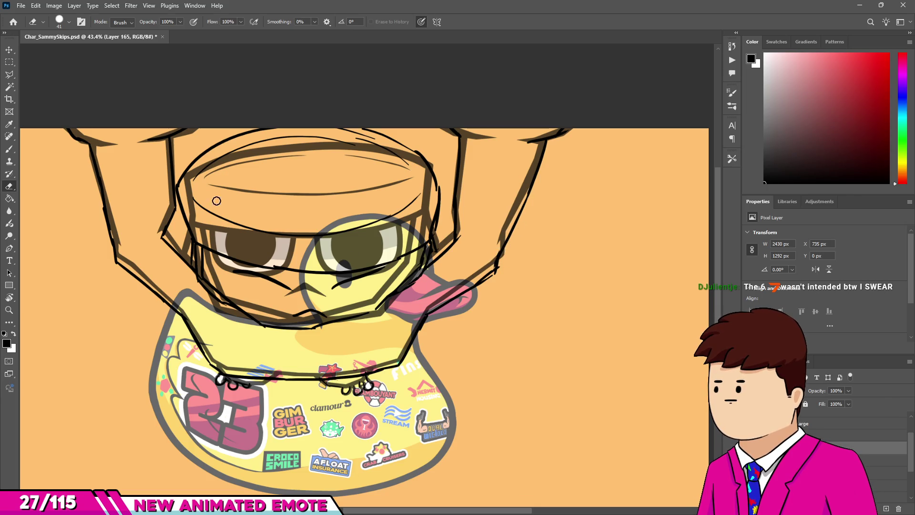
key(b)
scroll(180, 313, down, 2)
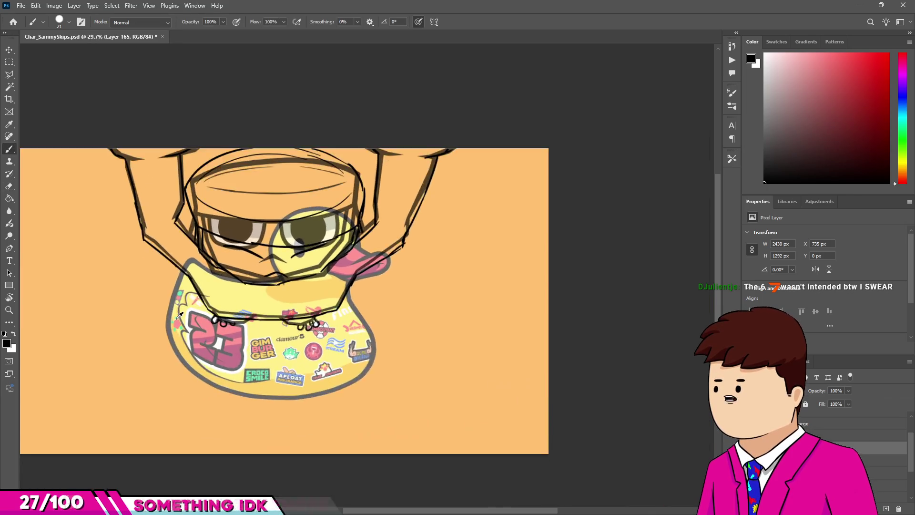
scroll(180, 313, up, 2)
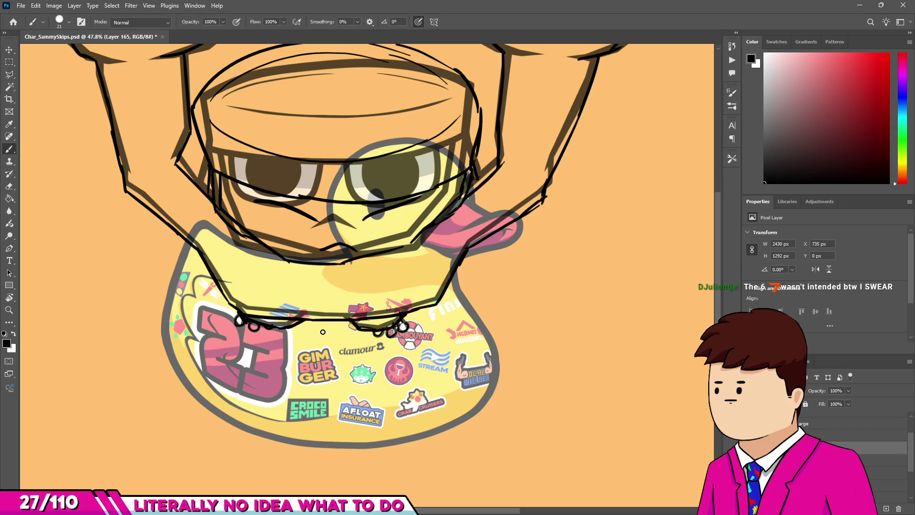
scroll(339, 329, down, 4)
scroll(339, 328, up, 2)
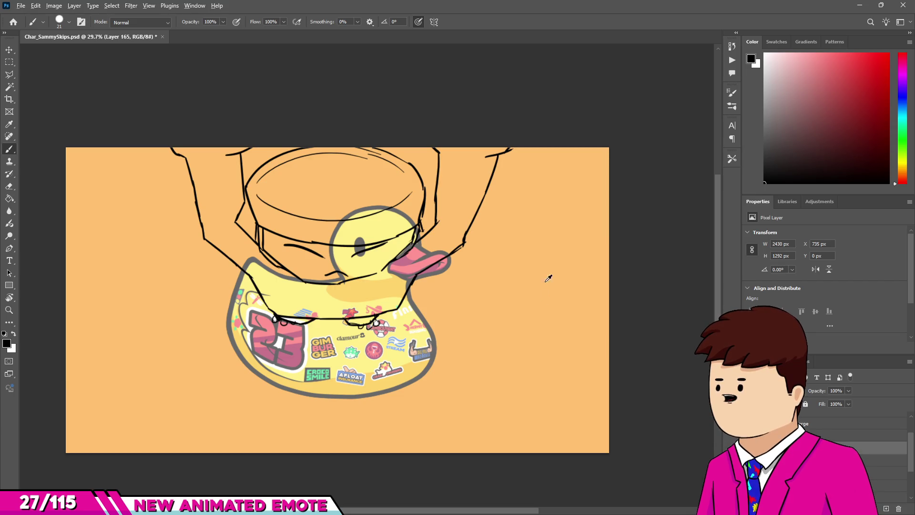
- Add a new empty layer above the sketch for the clean line art
scroll(551, 286, down, 2)
scroll(312, 201, up, 4)
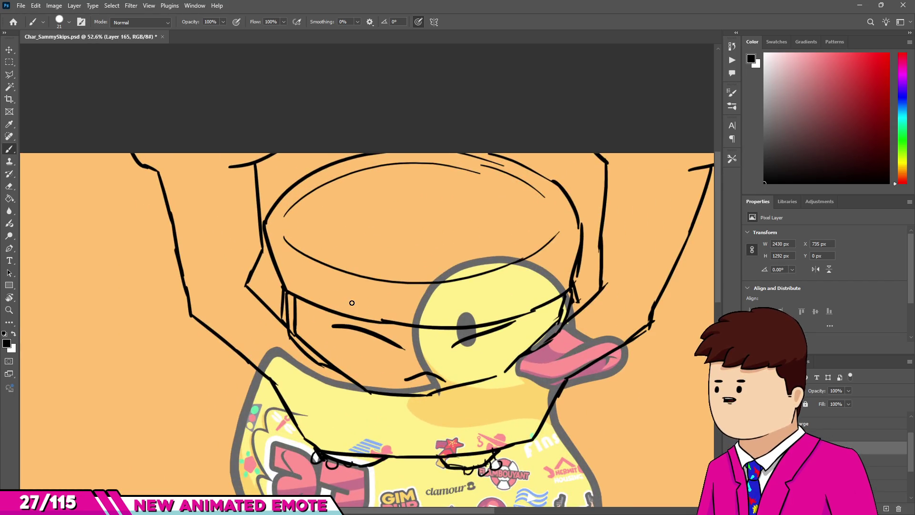
scroll(305, 248, down, 2)
scroll(306, 247, up, 3)
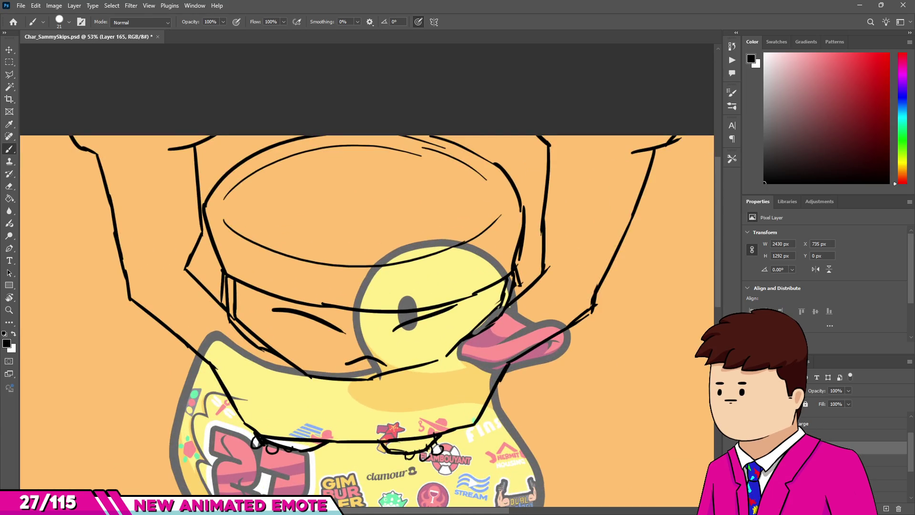
scroll(306, 248, down, 2)
scroll(305, 247, up, 2)
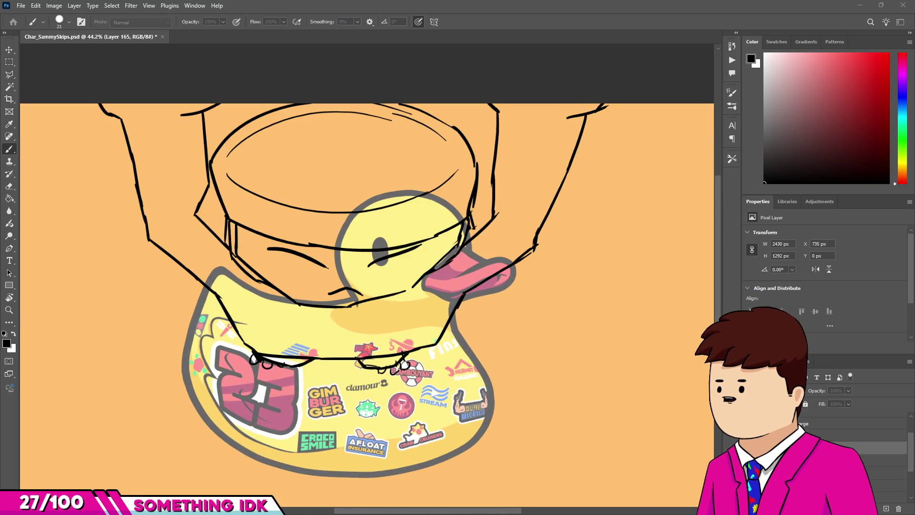
key(ctrl+shift+alt+n)
- Lower the sketch layer's opacity to 34%, then return to the new line-art layer
key(alt+bracketleft)
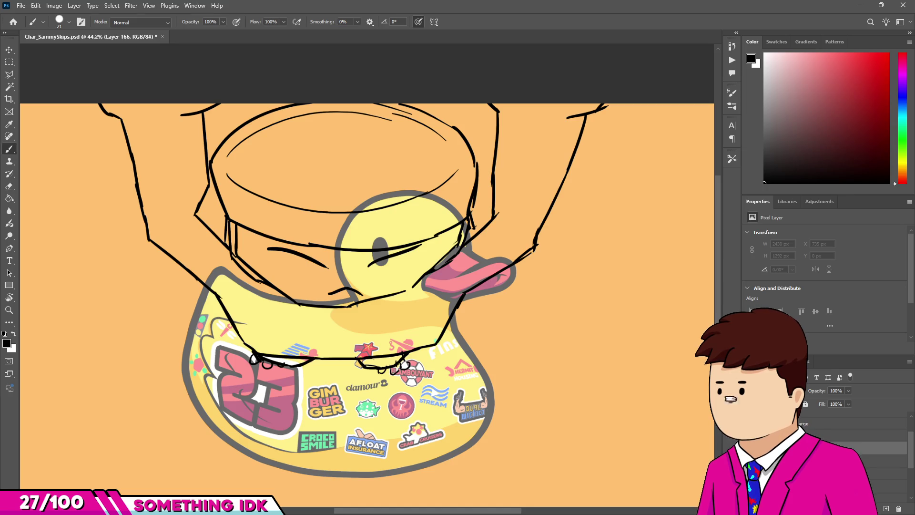
click(818, 391)
text(4)
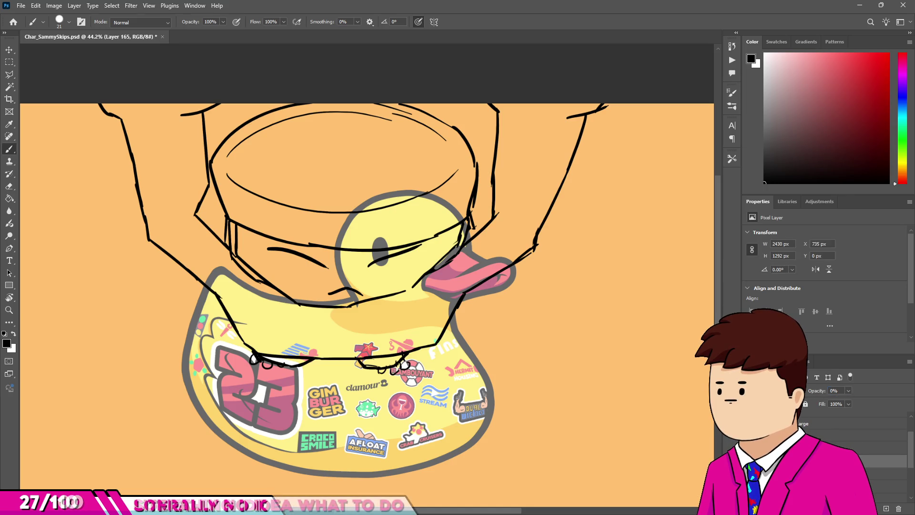
key(Return)
text(34)
key(Return)
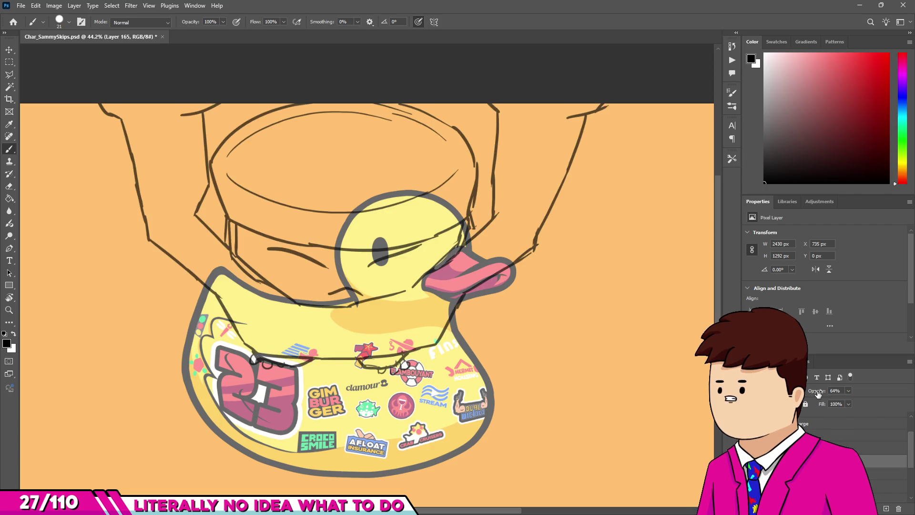
key(alt+bracketright)
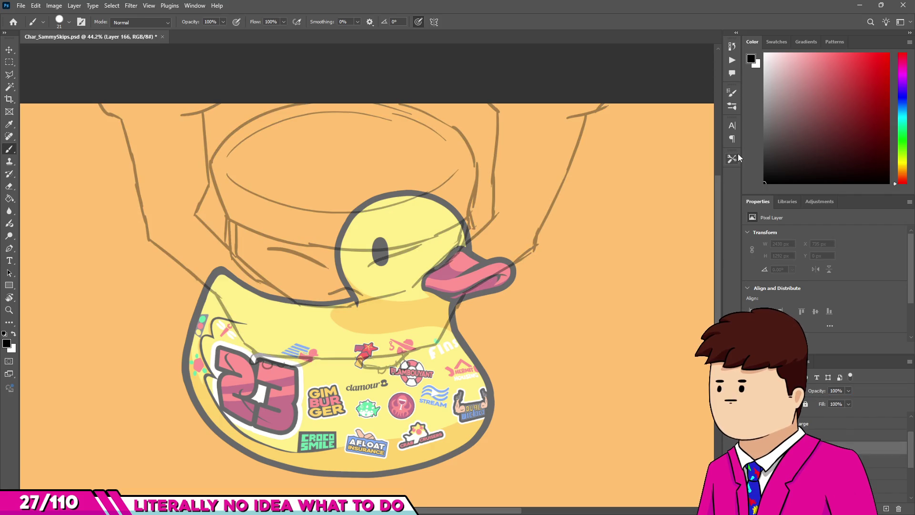
- Ink the frog's left arm and the lower face outline as straight lines
mouse_move(95, 102)
mouse_down()
mouse_move(126, 122)
mouse_move(153, 206)
mouse_up()
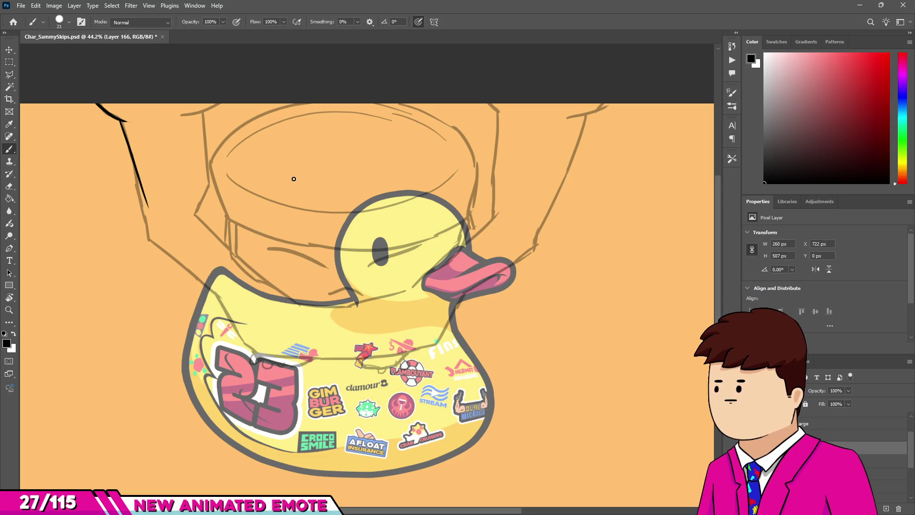
drag(249, 102, 346, 144)
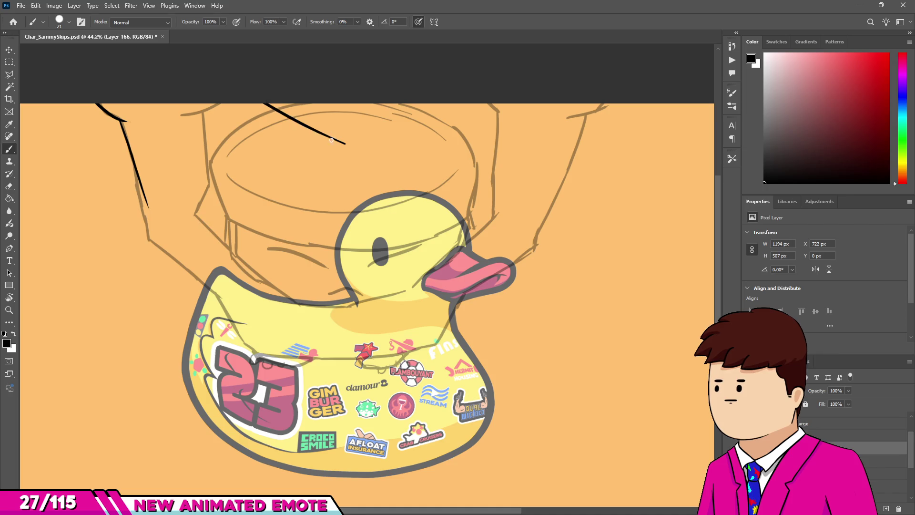
key(ctrl+z)
mouse_move(226, 102)
mouse_down()
mouse_move(240, 150)
mouse_move(351, 179)
mouse_move(471, 103)
mouse_up()
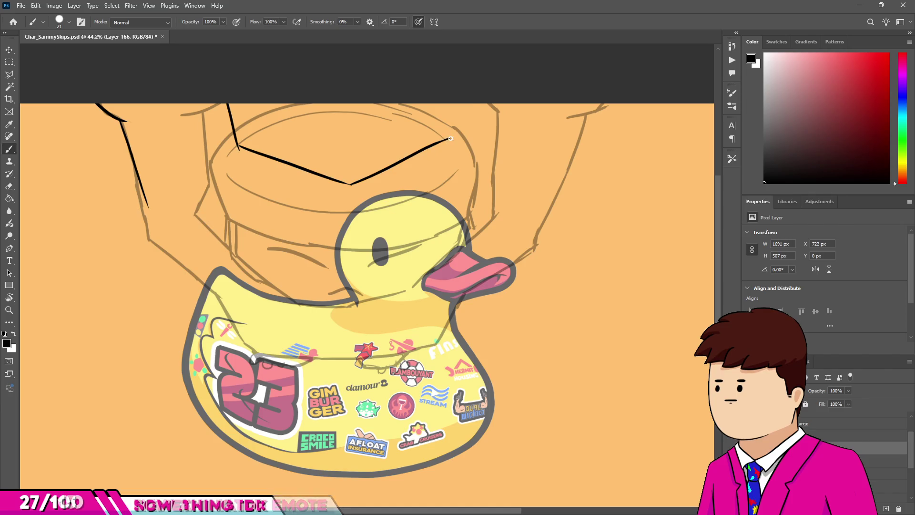
key(ctrl+z)
drag(463, 101, 450, 139)
- Draw both eye curves, erasing the stray line under the left eye
drag(243, 101, 303, 120)
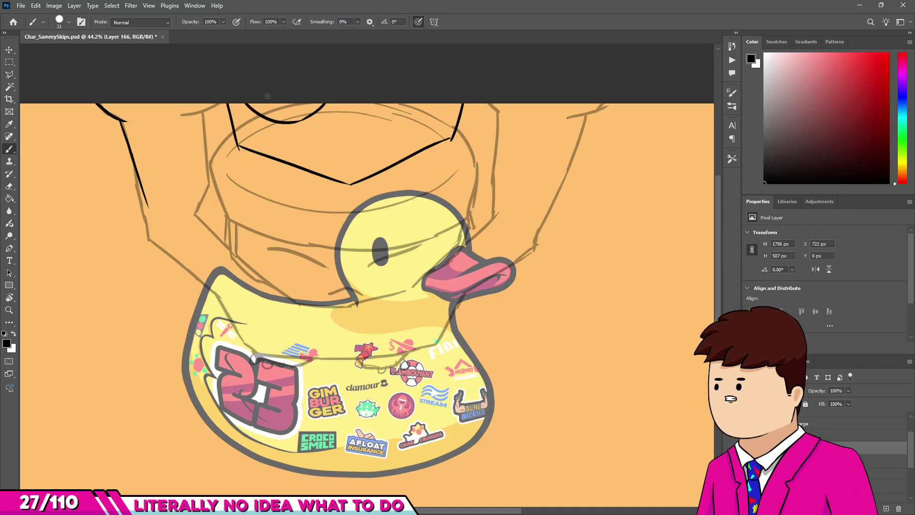
mouse_move(306, 118)
mouse_down()
mouse_move(306, 92)
mouse_move(295, 101)
mouse_up()
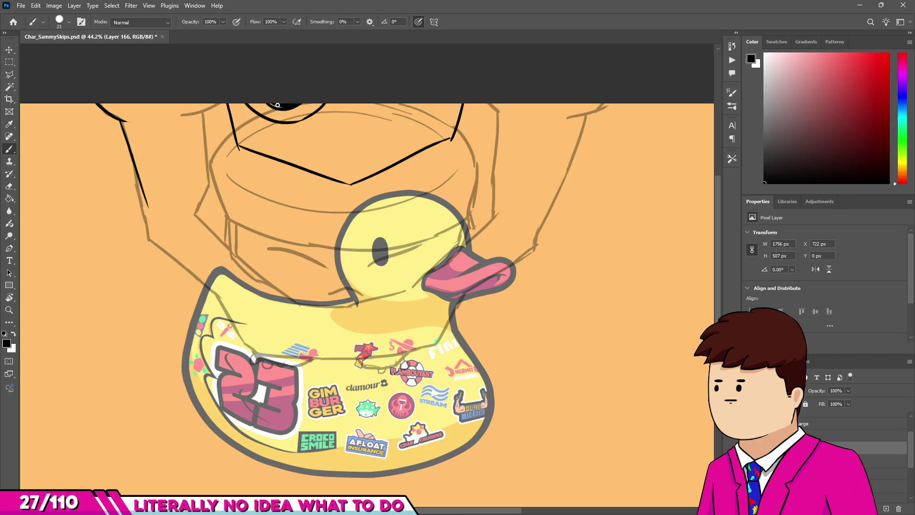
mouse_move(379, 107)
mouse_down()
mouse_move(422, 113)
mouse_move(393, 107)
mouse_up()
key(ctrl+z)
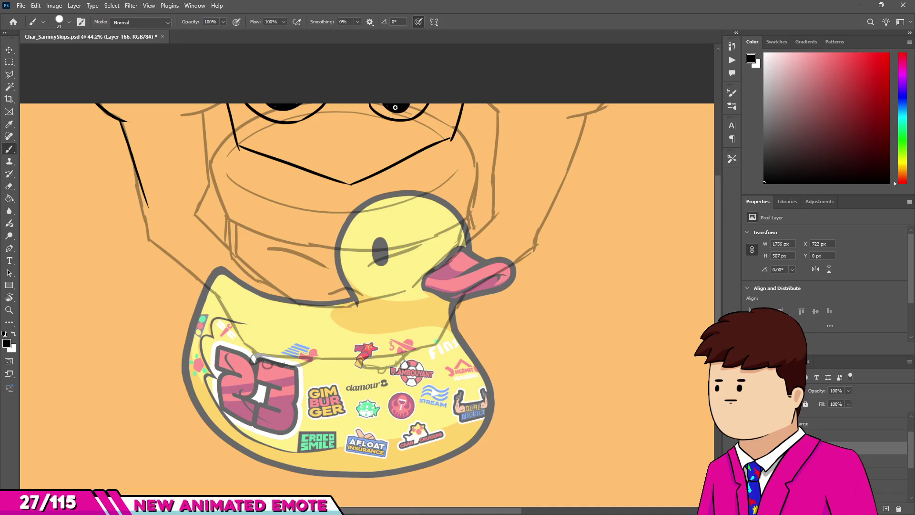
key(e)
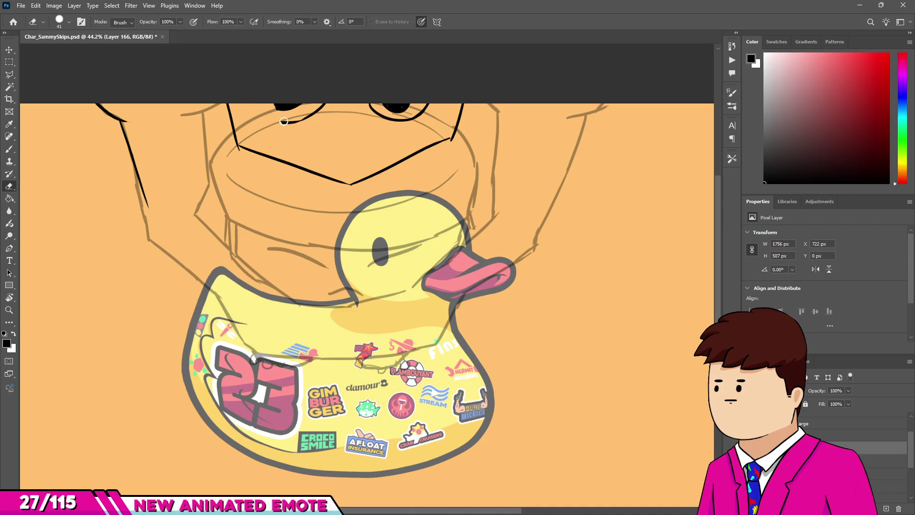
drag(308, 116, 326, 106)
key(b)
drag(261, 106, 309, 110)
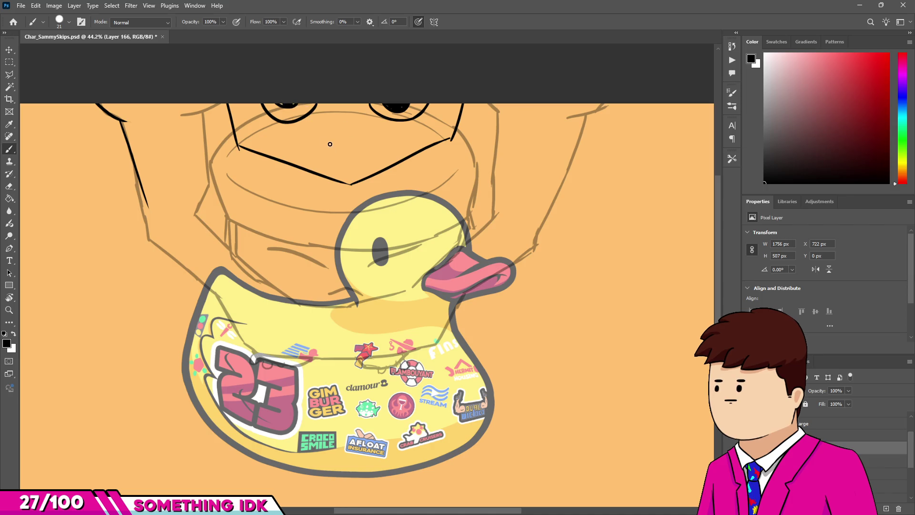
- Draw a small two-stroke nose below the eyes, undoing a misdrawn stroke
mouse_move(328, 150)
mouse_down()
mouse_move(348, 134)
mouse_move(363, 152)
mouse_up()
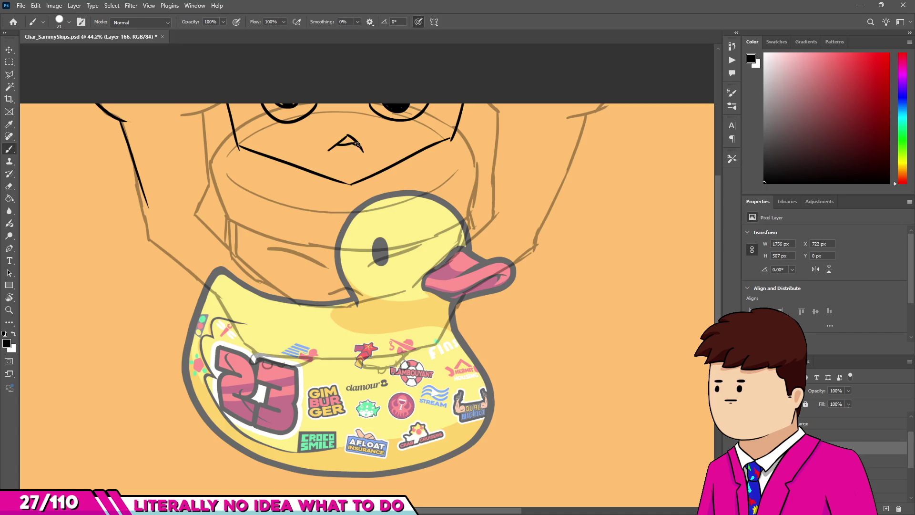
mouse_move(326, 160)
mouse_down()
mouse_move(352, 135)
mouse_move(348, 122)
mouse_move(368, 158)
mouse_up()
key(ctrl+z)
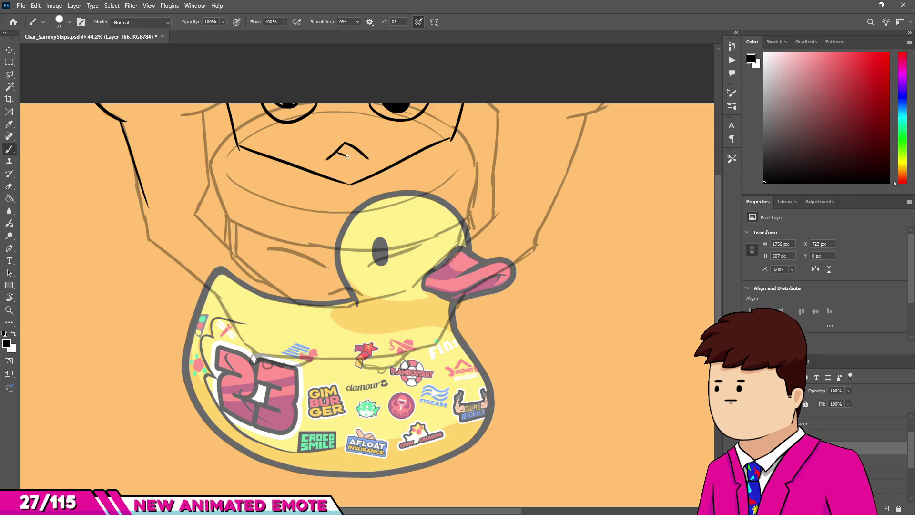
- Erase and redraw both eyes as wider, fuller U-shaped curves
key(e)
mouse_move(272, 107)
mouse_down()
mouse_move(325, 94)
mouse_move(383, 100)
mouse_move(397, 124)
mouse_move(419, 115)
mouse_up()
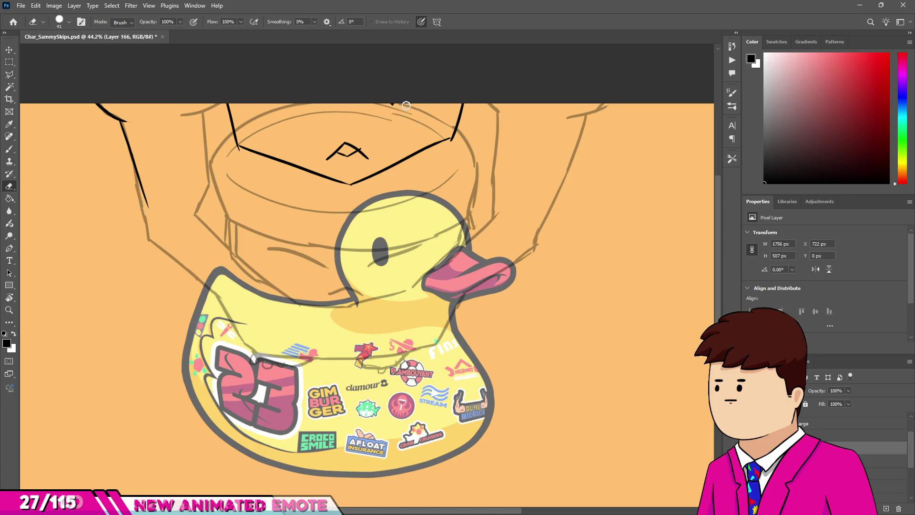
key(b)
drag(273, 104, 309, 132)
key(ctrl+z)
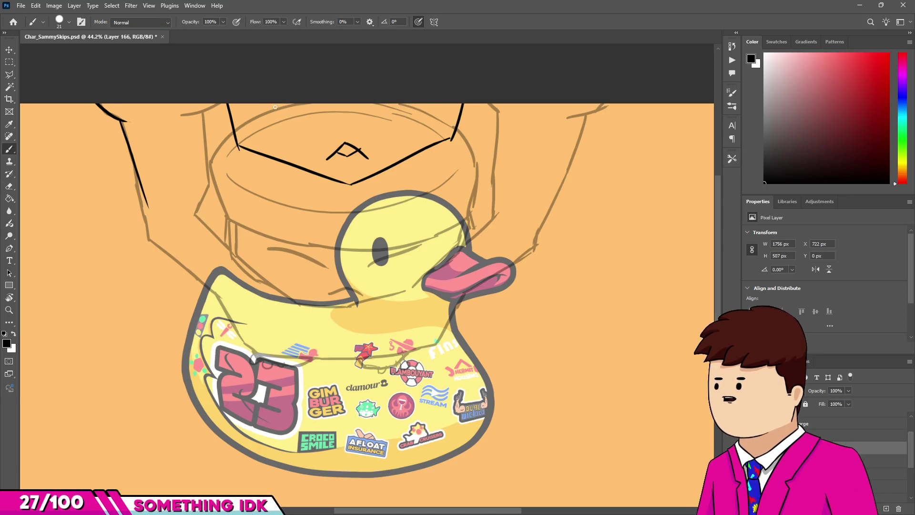
mouse_move(265, 105)
mouse_down()
mouse_move(290, 135)
mouse_move(317, 104)
mouse_up()
key(ctrl+z)
drag(254, 104, 331, 111)
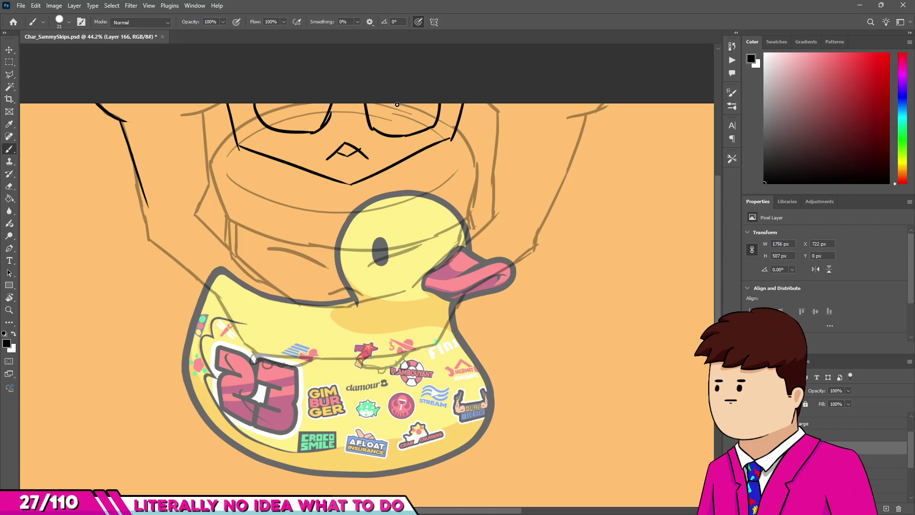
key(ctrl+z)
drag(375, 104, 427, 104)
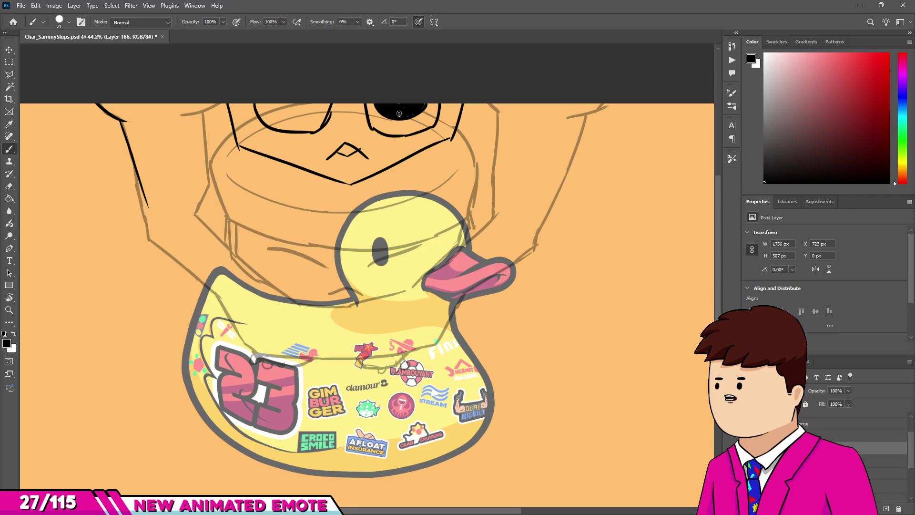
mouse_move(272, 106)
mouse_down()
mouse_move(300, 120)
mouse_move(317, 110)
mouse_up()
key(ctrl+z)
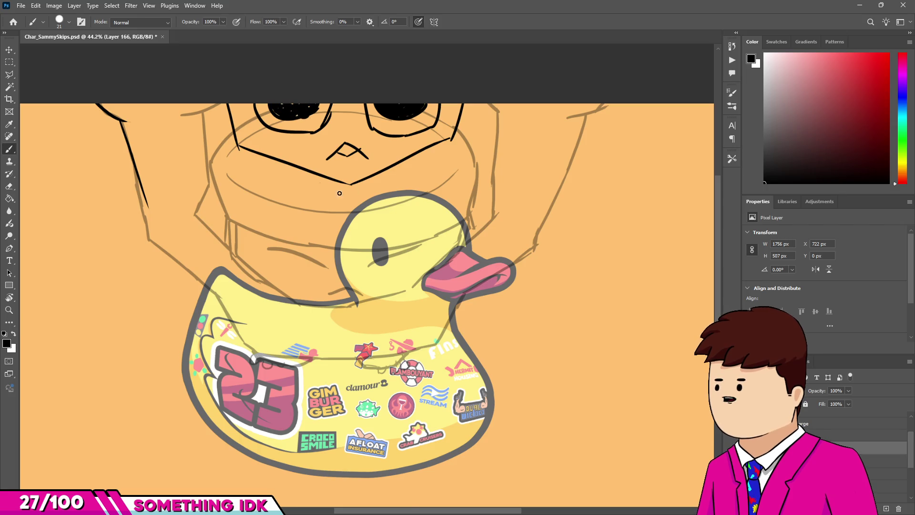
- Draw the left cheek line, erase gaps in the mouth line, and add a right-corner stroke
mouse_move(238, 150)
mouse_down()
mouse_move(240, 191)
mouse_move(253, 152)
mouse_up()
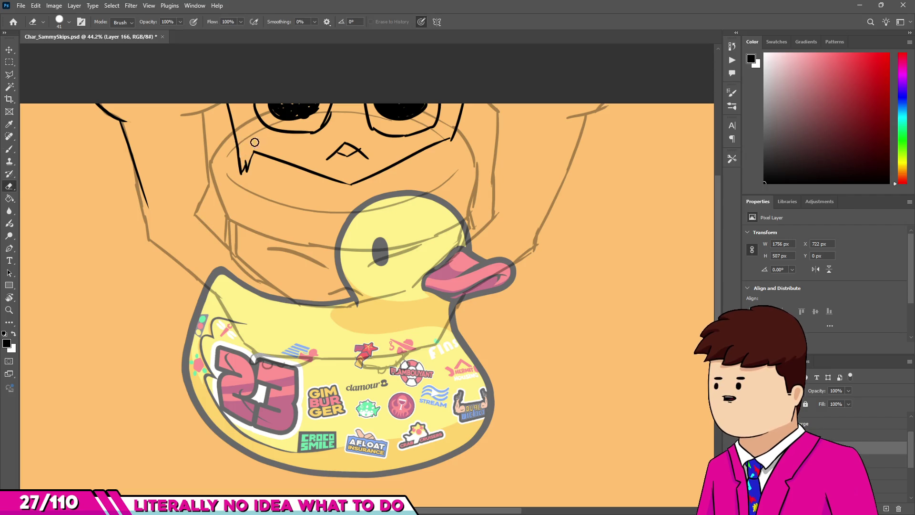
key(e)
drag(325, 176, 346, 182)
key(b)
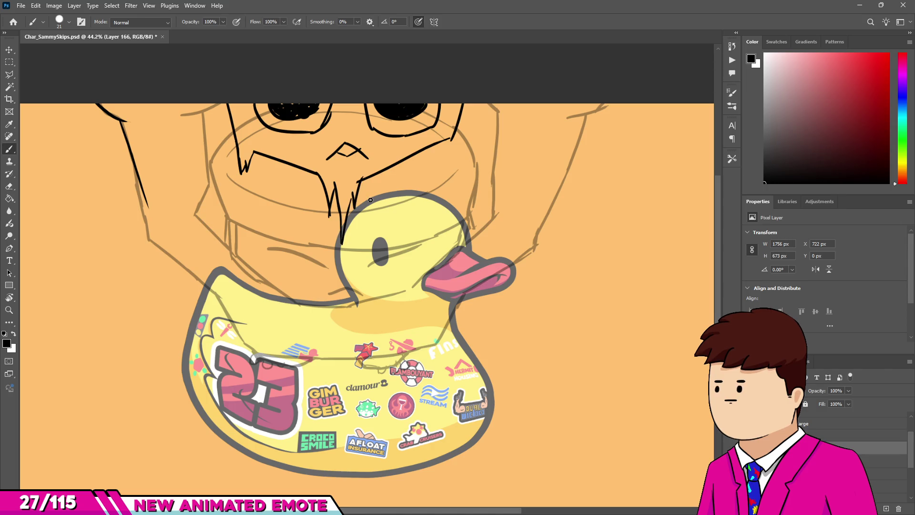
key(e)
mouse_move(432, 145)
mouse_down()
mouse_move(417, 152)
mouse_move(414, 178)
mouse_move(423, 161)
mouse_up()
key(b)
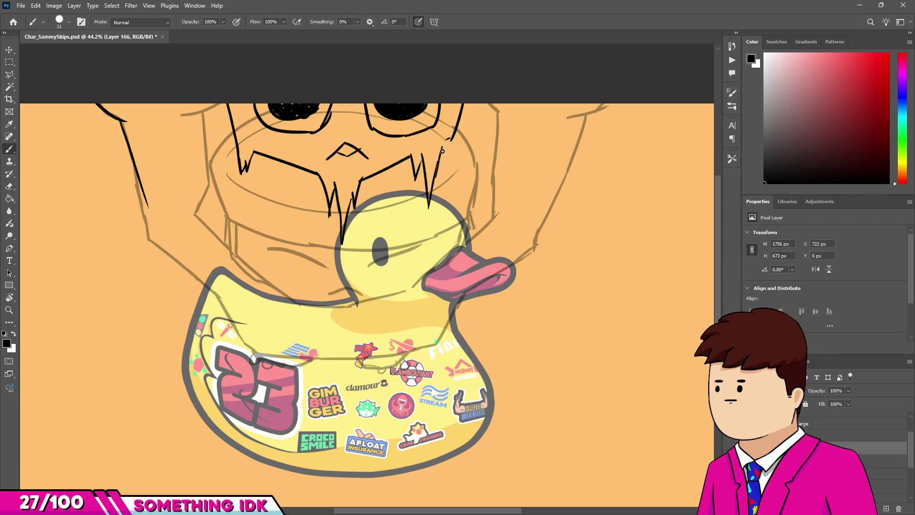
drag(452, 135, 441, 164)
key(e)
drag(284, 162, 257, 152)
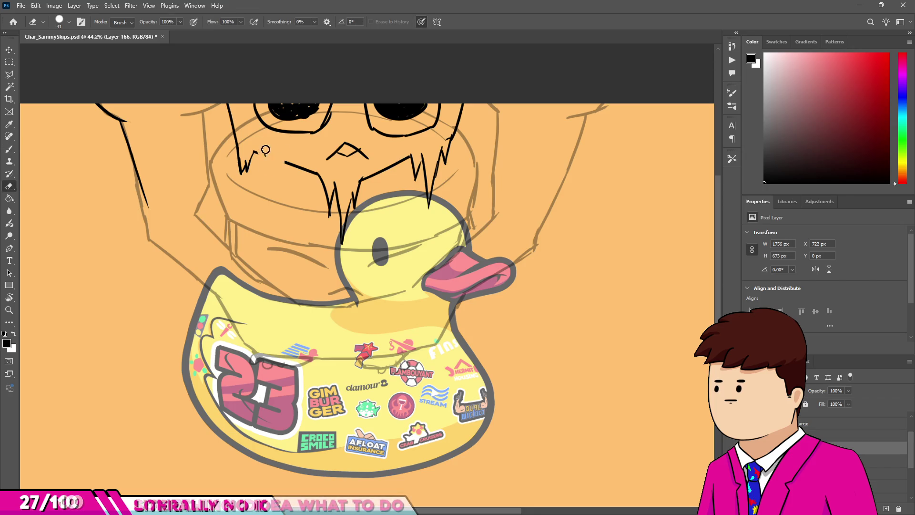
key(b)
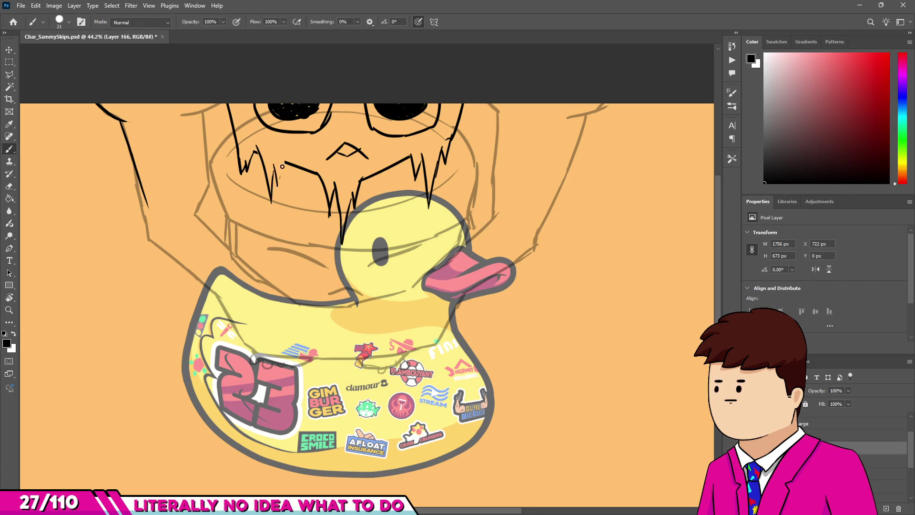
- Inspect the line art up close and undo a short stray black stroke
scroll(425, 231, down, 3)
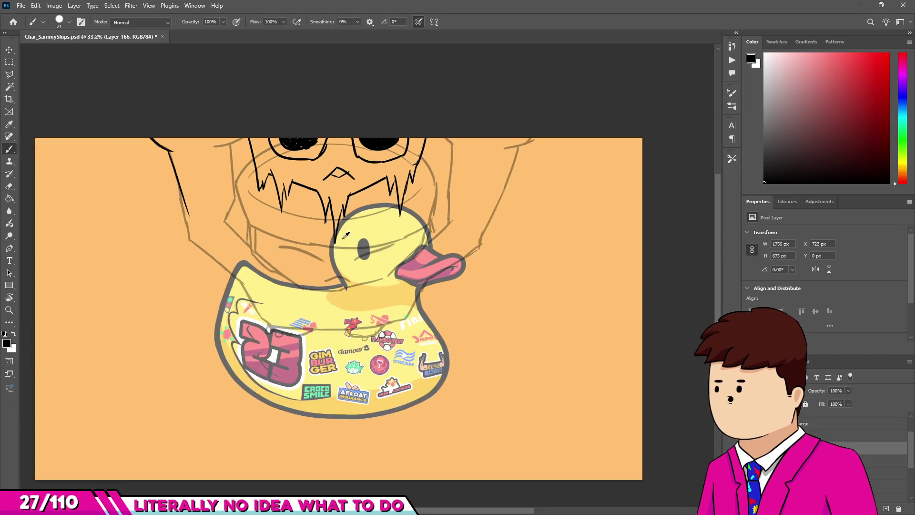
scroll(425, 232, up, 4)
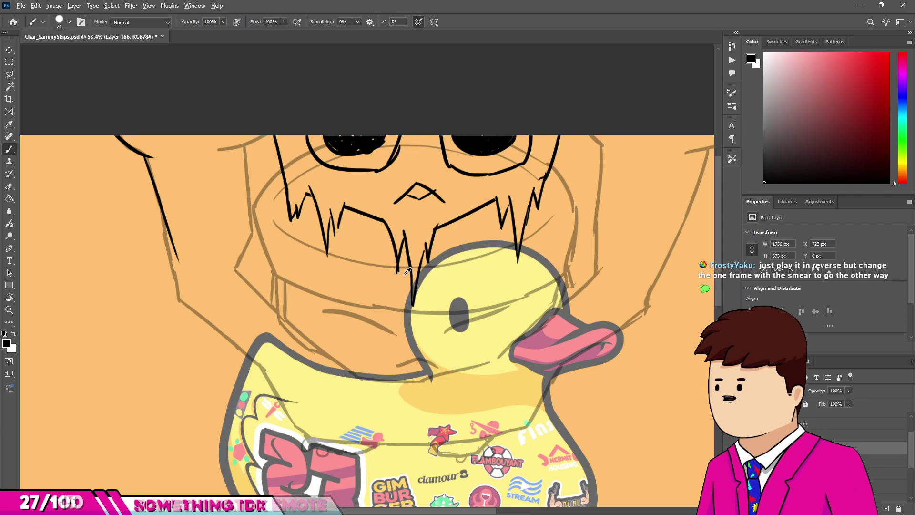
scroll(407, 287, down, 3)
scroll(453, 270, up, 2)
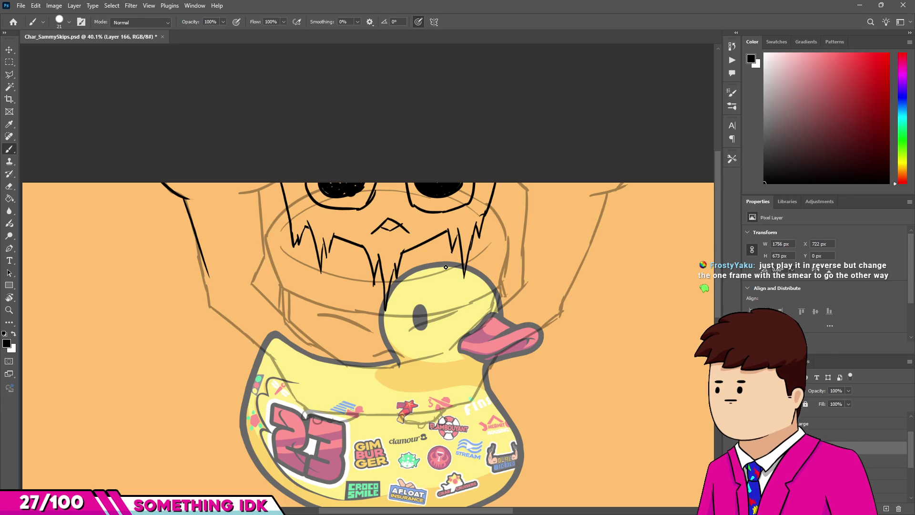
scroll(453, 265, down, 3)
scroll(453, 220, up, 3)
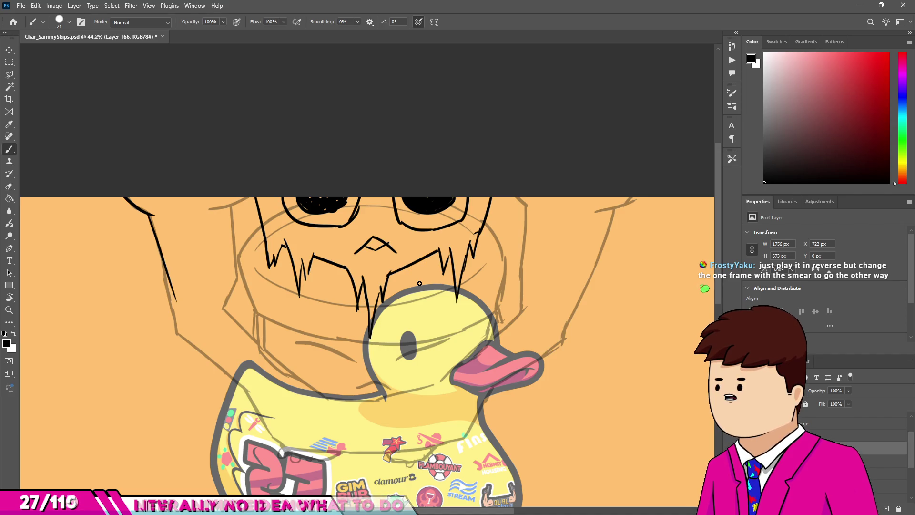
scroll(467, 371, down, 1)
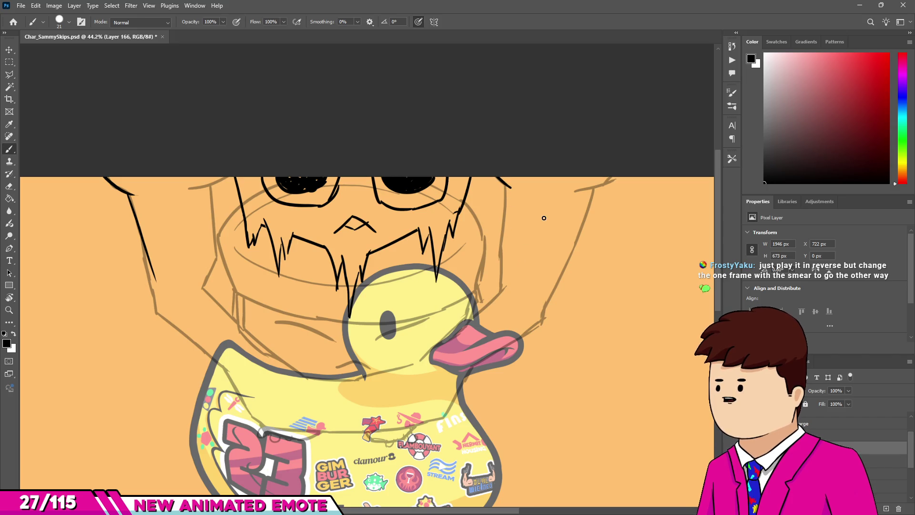
key(ctrl+z)
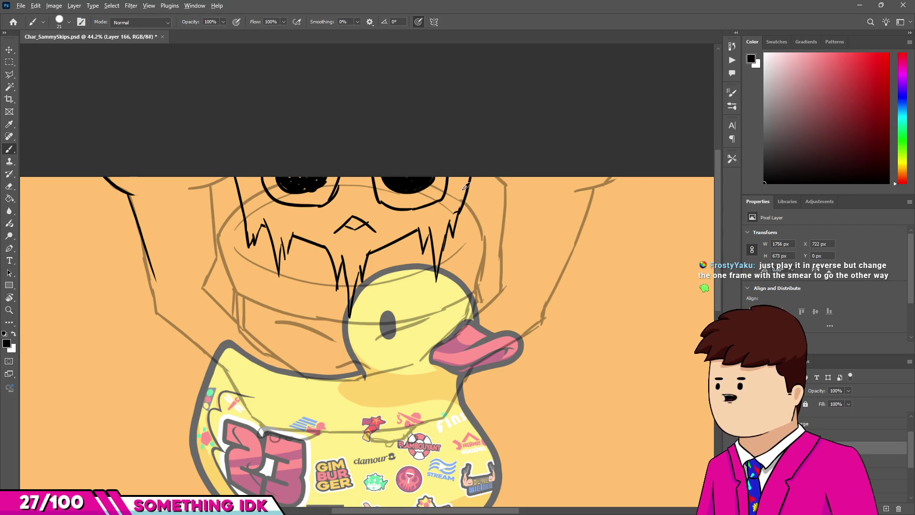
scroll(502, 170, down, 3)
scroll(496, 175, up, 4)
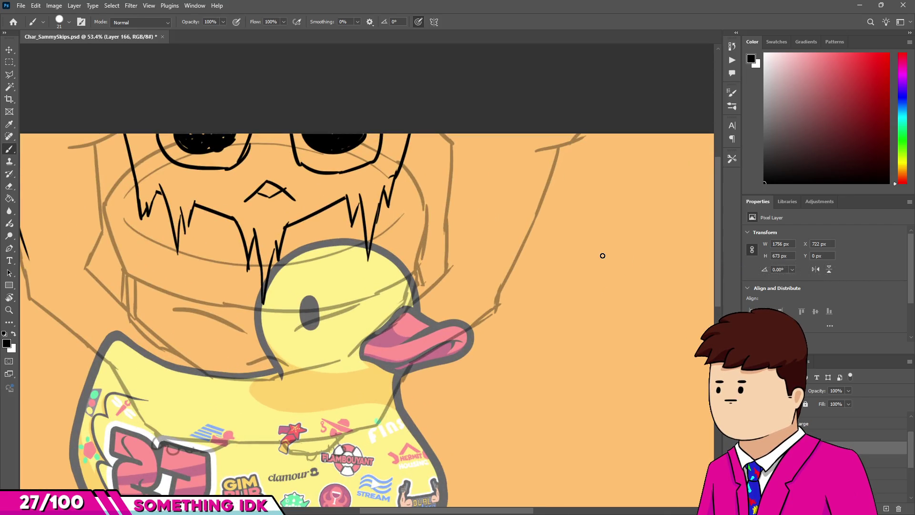
scroll(595, 253, down, 3)
scroll(307, 188, up, 3)
- Erase the old left-edge line and draw a new curved outline stroke left of the face
key(e)
drag(125, 166, 152, 259)
key(b)
mouse_move(123, 168)
mouse_down()
mouse_move(209, 236)
mouse_move(301, 242)
mouse_up()
key(ctrl+z)
drag(207, 236, 277, 251)
drag(205, 146, 232, 190)
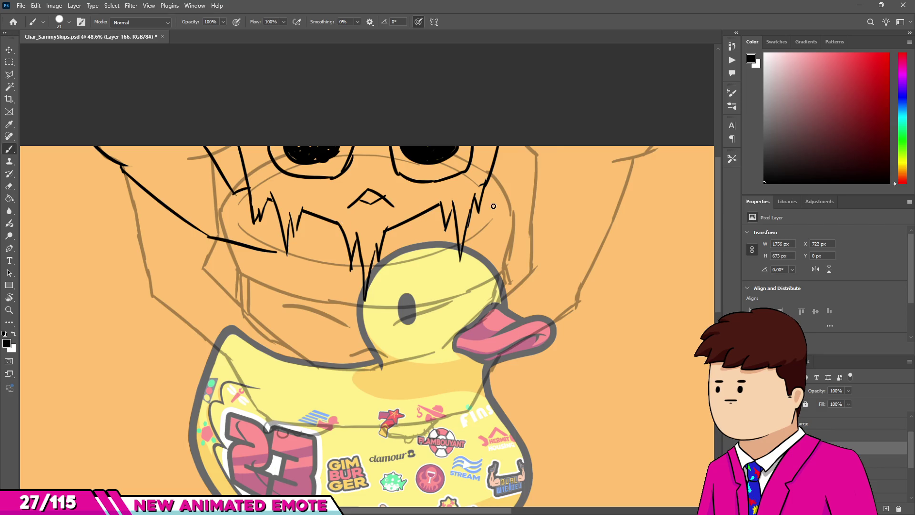
- Draw a V-shaped stroke by the right cheek and a long line rising right
mouse_move(486, 185)
mouse_down()
mouse_move(502, 200)
mouse_move(547, 171)
mouse_up()
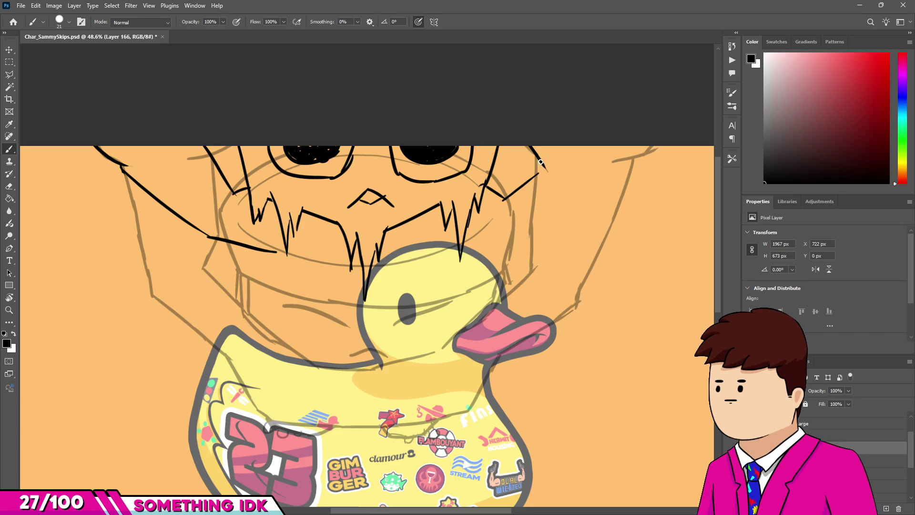
mouse_move(614, 162)
mouse_down()
mouse_move(663, 147)
mouse_move(620, 183)
mouse_move(632, 172)
mouse_up()
key(ctrl+z)
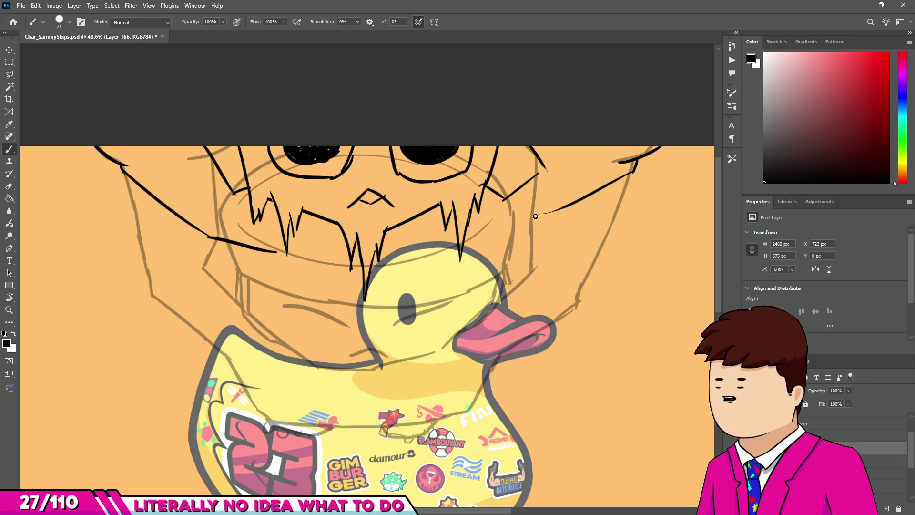
drag(523, 237, 615, 187)
drag(493, 243, 517, 243)
key(ctrl+z)
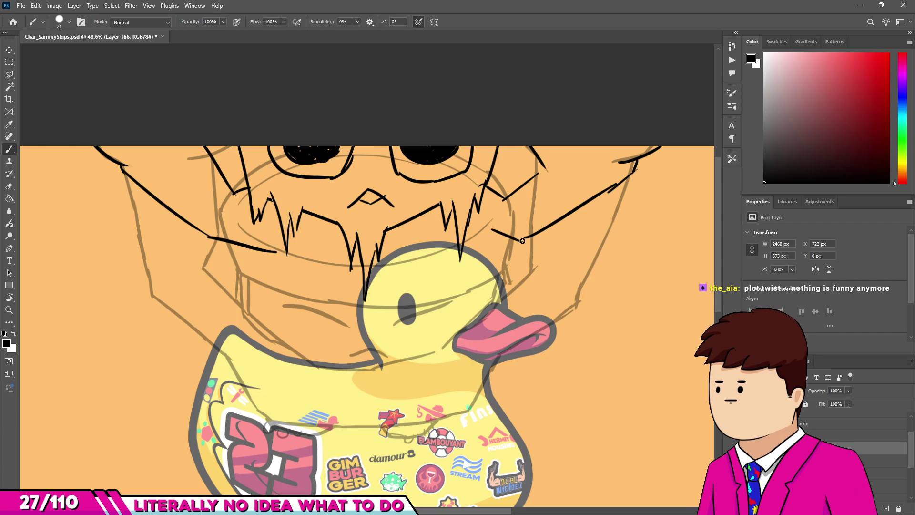
- Trim the lower-left stroke's right end and extend it with a short stroke
key(e)
drag(259, 246, 218, 238)
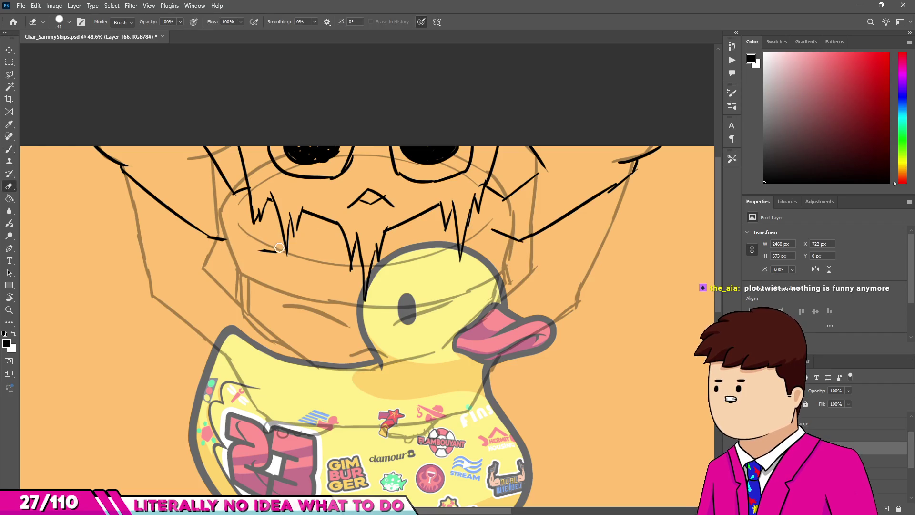
key(b)
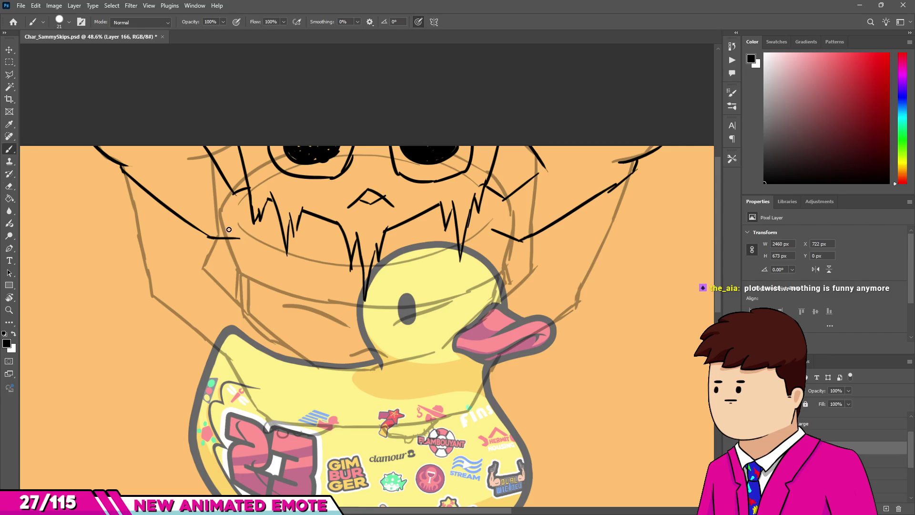
drag(232, 238, 259, 251)
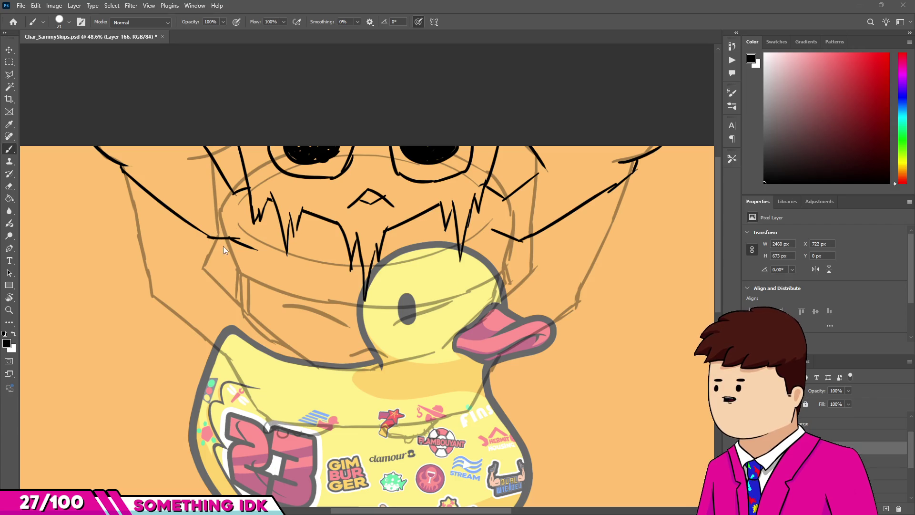
- Erase the stray stroke and redraw the lower-left sketch line with a short stroke at its end
key(e)
drag(262, 248, 210, 241)
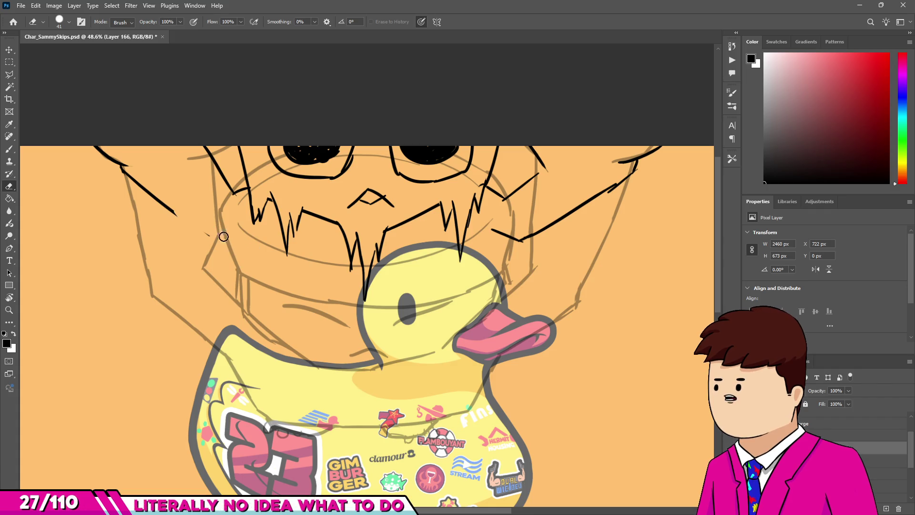
key(b)
drag(167, 208, 216, 247)
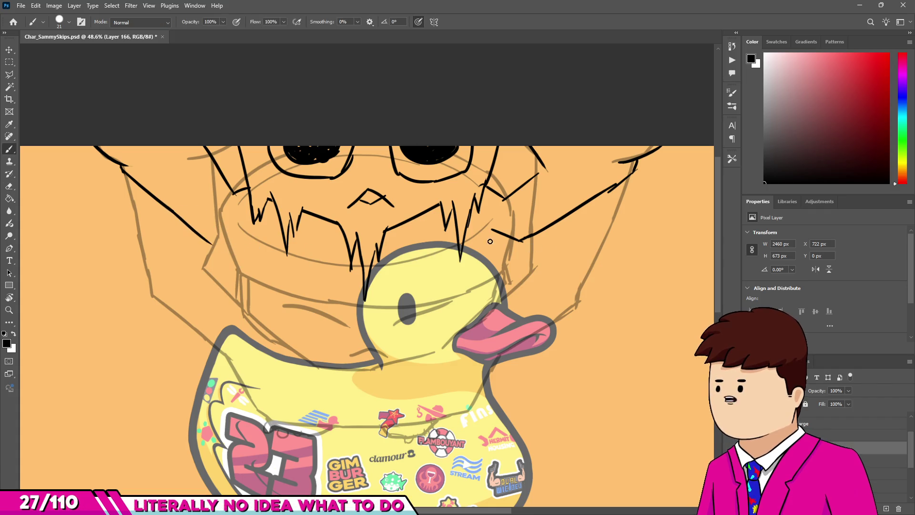
mouse_move(211, 243)
mouse_down()
mouse_move(237, 243)
mouse_move(259, 300)
mouse_up()
- Retry the left diagonal sketch stroke at several lengths, undoing each attempt
key(ctrl+z)
drag(227, 243, 260, 278)
key(ctrl+z)
drag(227, 243, 286, 306)
key(ctrl+z)
mouse_move(228, 243)
mouse_down()
mouse_move(279, 296)
mouse_move(388, 318)
mouse_up()
key(ctrl+z)
- Draw a black line across the duck's head below the face, then hide the sketch layer
mouse_move(276, 299)
mouse_down()
mouse_move(403, 311)
mouse_move(329, 308)
mouse_move(401, 308)
mouse_move(480, 291)
mouse_move(501, 249)
mouse_up()
key(e)
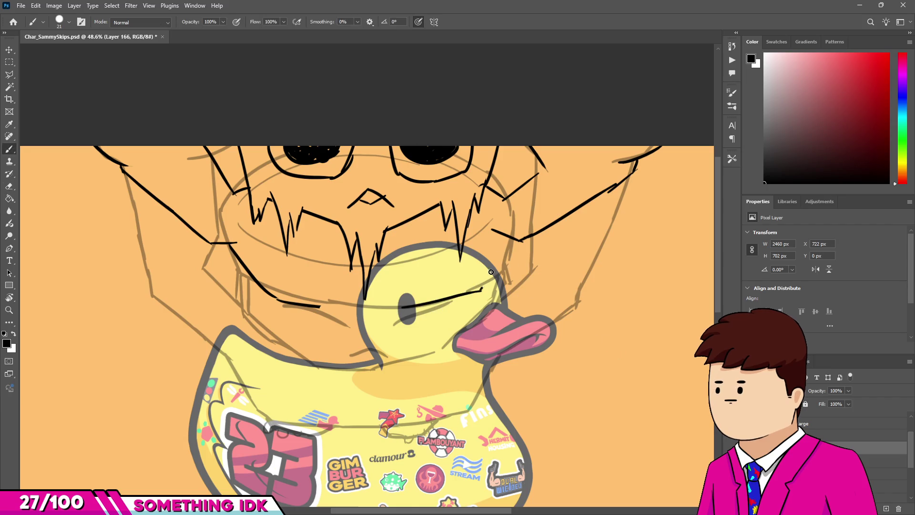
key(ctrl+z)
mouse_move(418, 303)
mouse_down()
mouse_move(498, 286)
mouse_move(513, 242)
mouse_up()
key(ctrl+z)
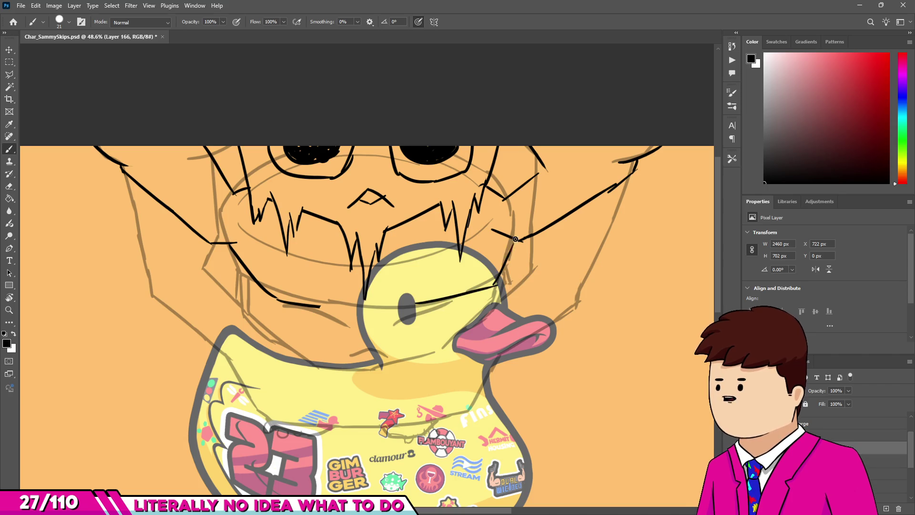
drag(504, 281, 557, 313)
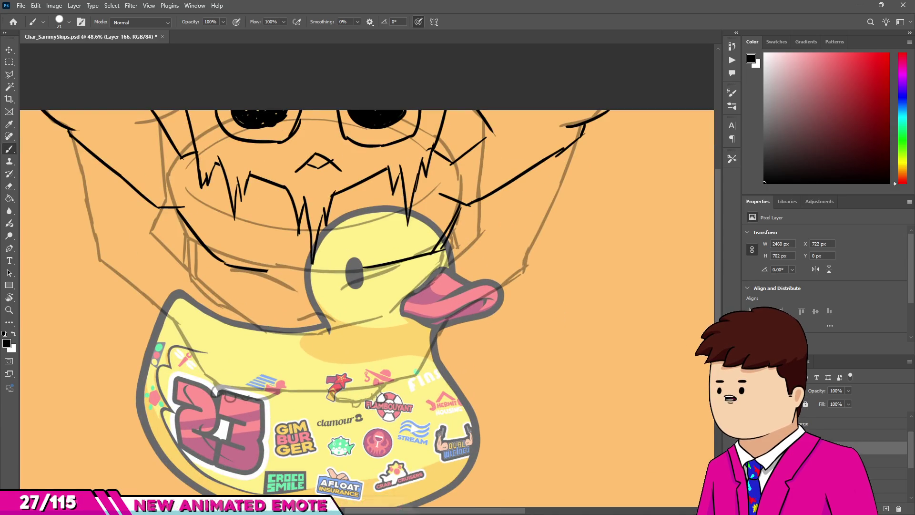
key(ctrl+comma)
- Toggle the sketch layer off and select the Frame20 layer
key(ctrl+comma)
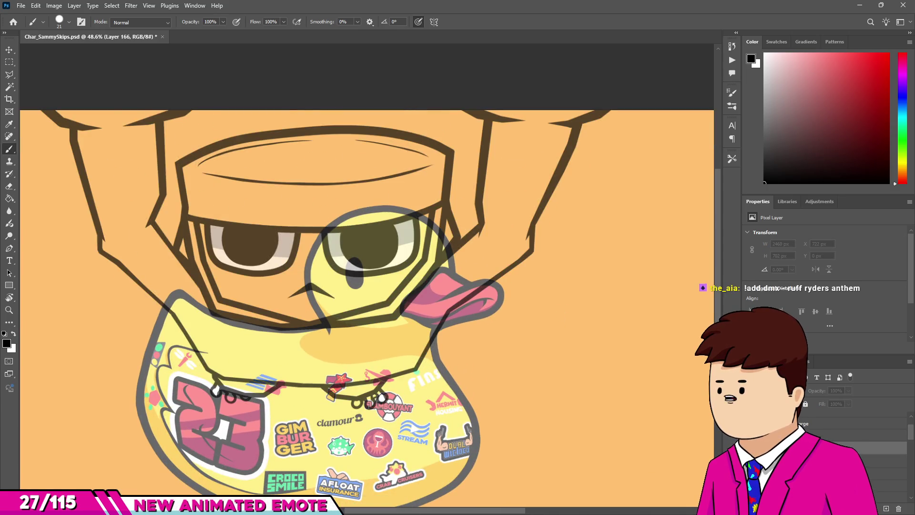
key(ctrl+comma)
key(ctrl+comma)
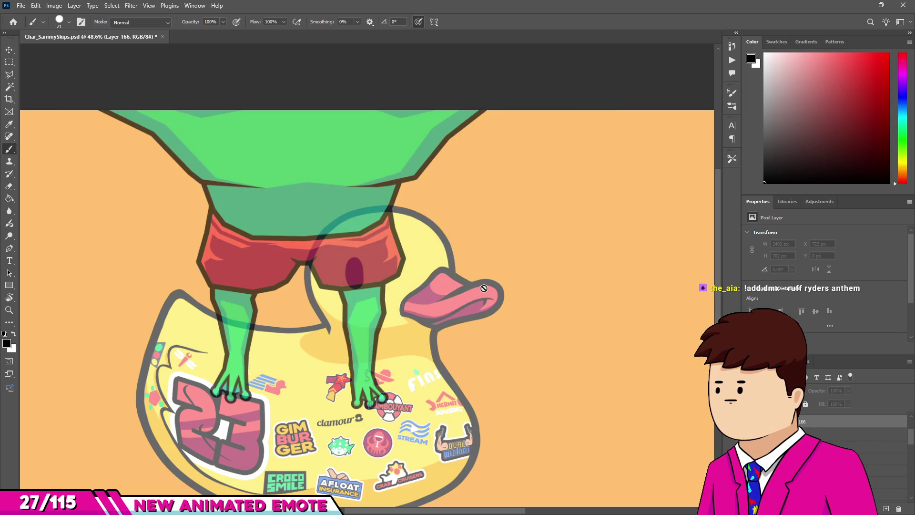
scroll(483, 288, down, 5)
scroll(419, 256, up, 5)
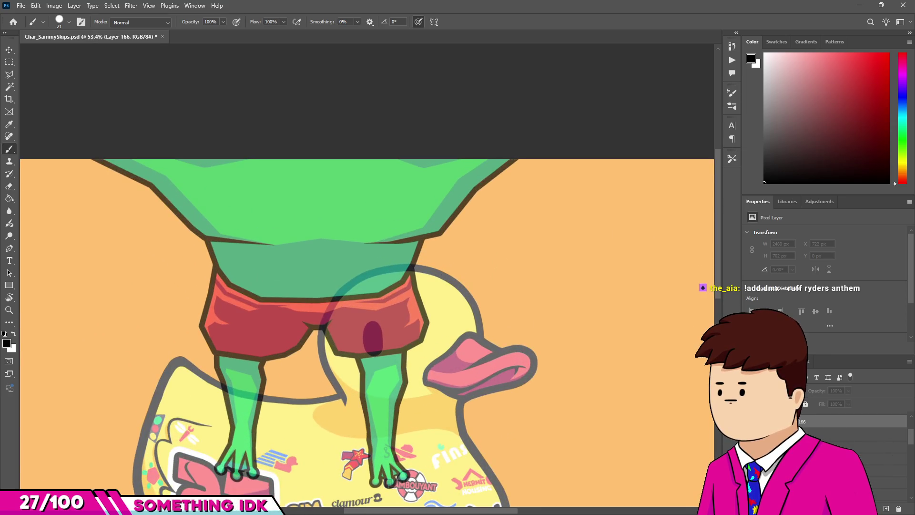
click(876, 471)
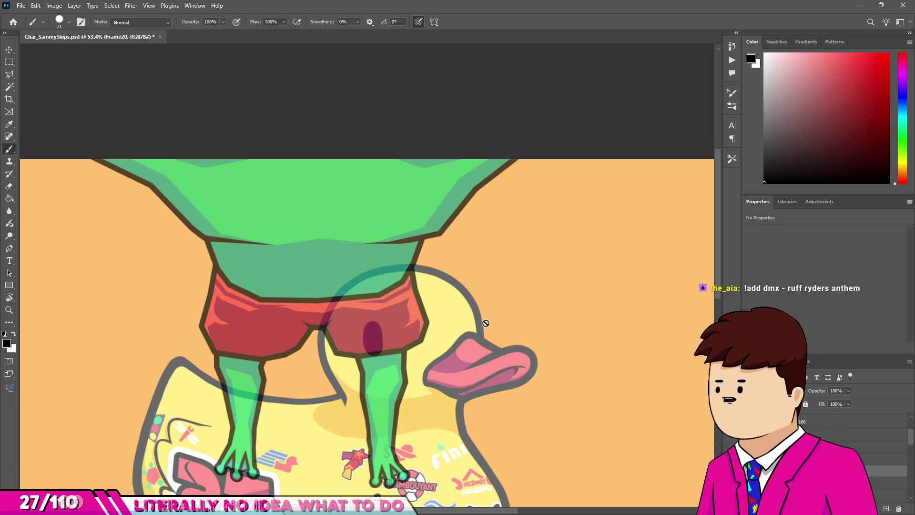
- With the Move tool, pick the translucent Layer 128 overlay on the frog's shorts
scroll(486, 322, down, 5)
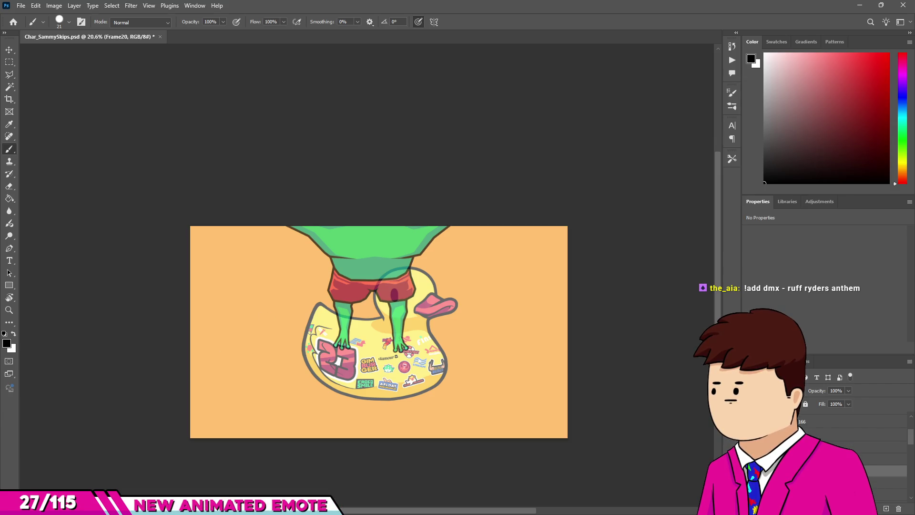
scroll(468, 250, up, 4)
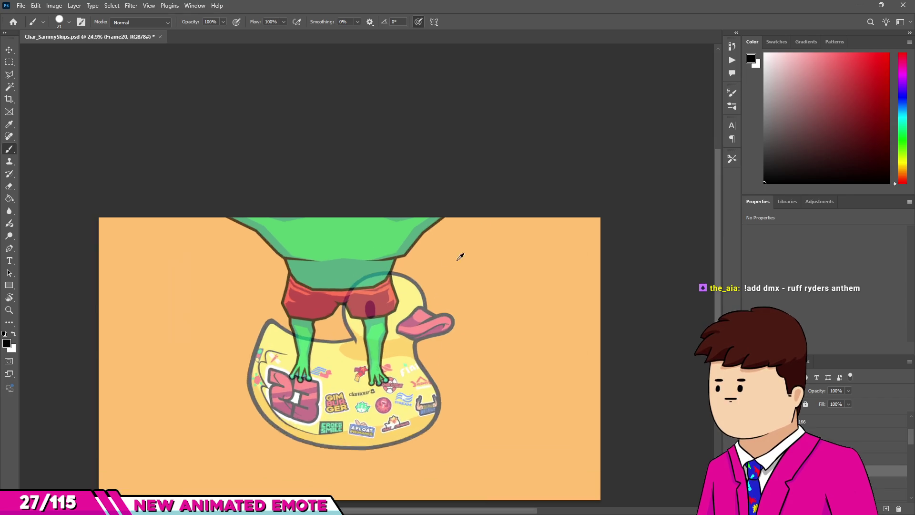
scroll(362, 152, down, 2)
scroll(402, 237, up, 3)
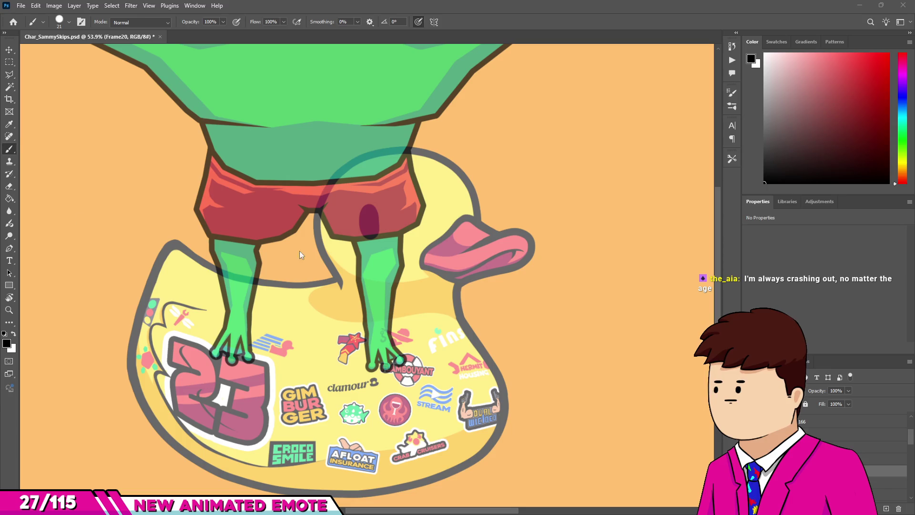
scroll(349, 233, down, 3)
scroll(329, 267, up, 4)
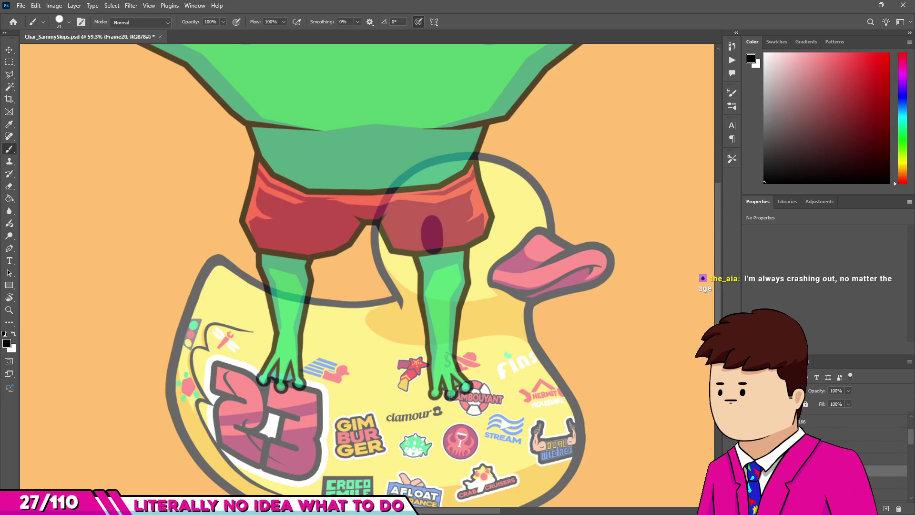
scroll(429, 215, down, 2)
scroll(429, 214, up, 5)
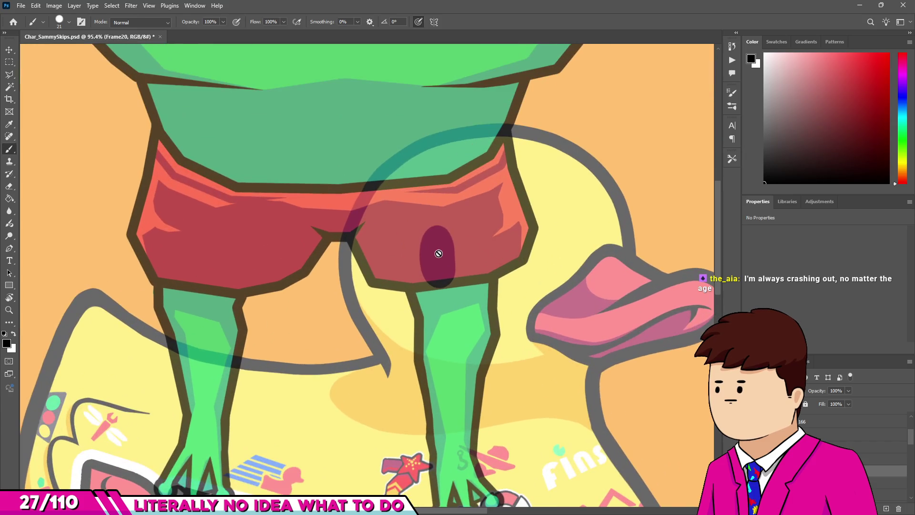
key(v)
click(439, 254)
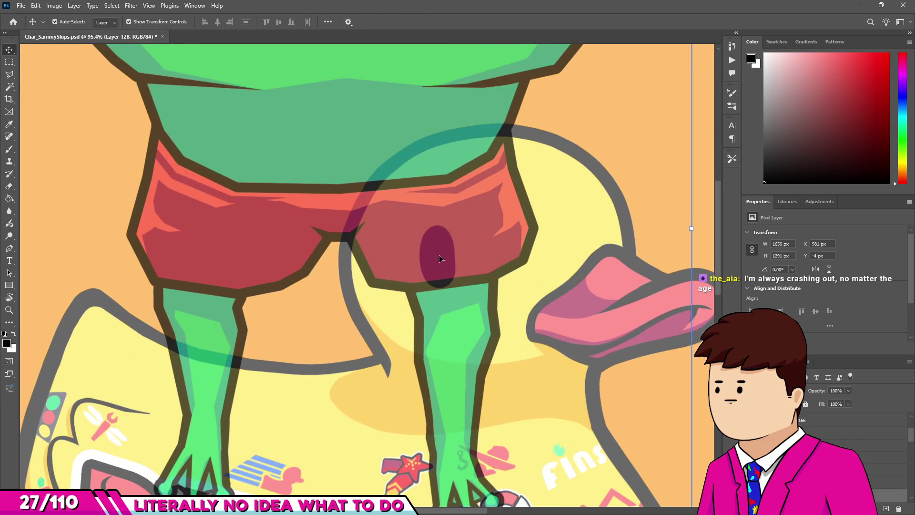
- Zoom out, check the Layer 128 overlay, and set the Frame20 copy layer to 100% opacity
key(ctrl+0)
key(ctrl+comma)
key(ctrl+comma)
key(ctrl+comma)
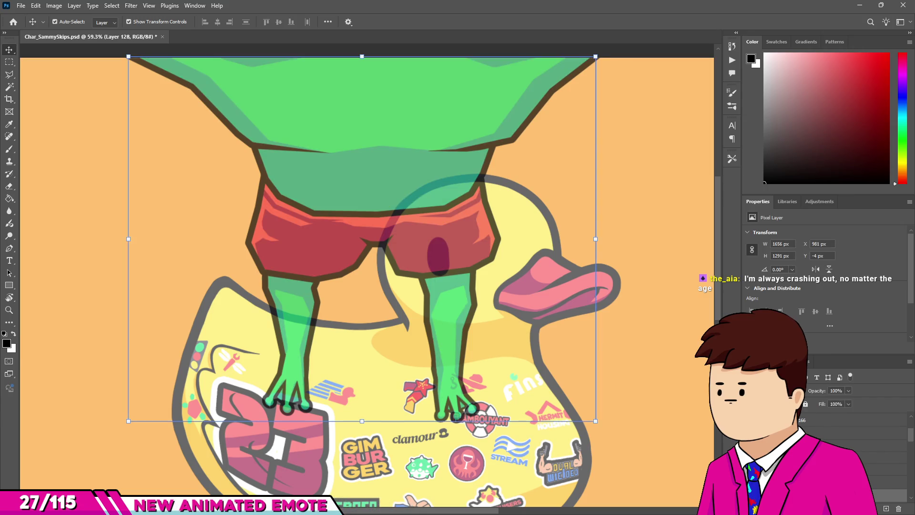
key(ctrl+comma)
scroll(420, 287, down, 2)
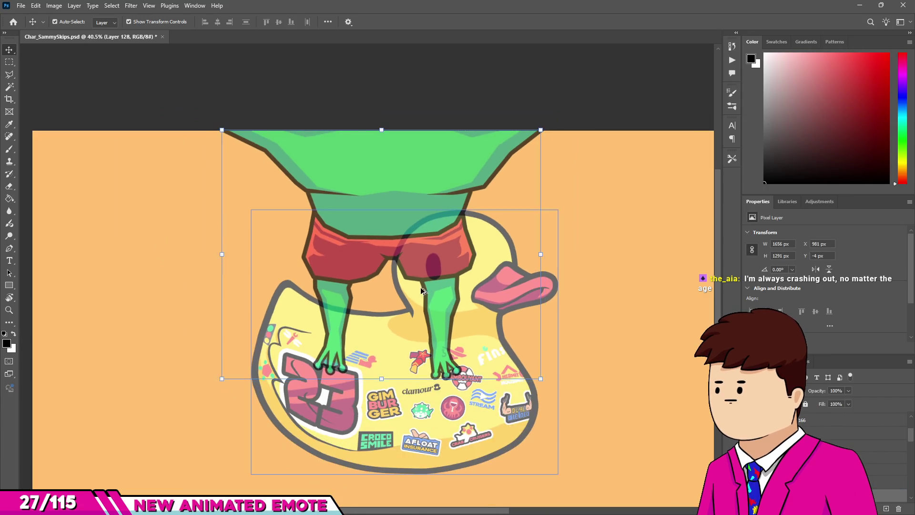
scroll(420, 286, up, 2)
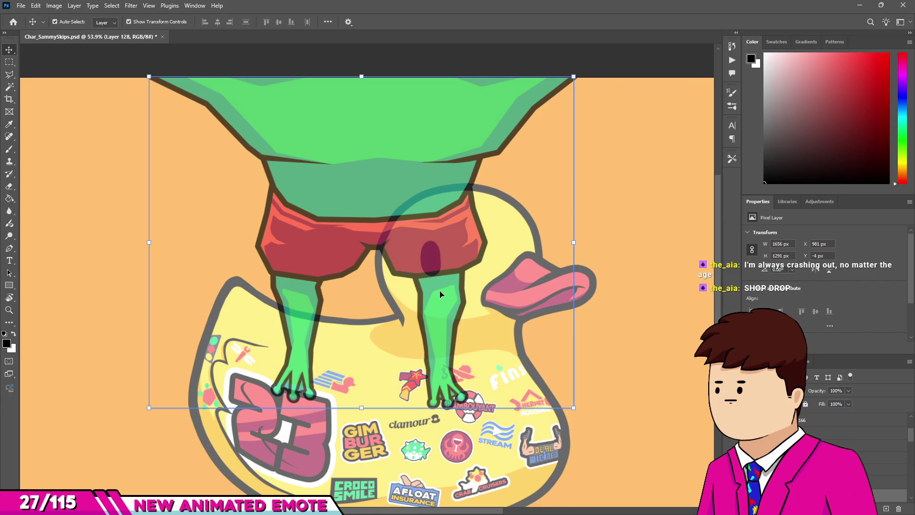
key(alt+bracketleft)
key(alt+bracketleft)
key(alt+bracketleft)
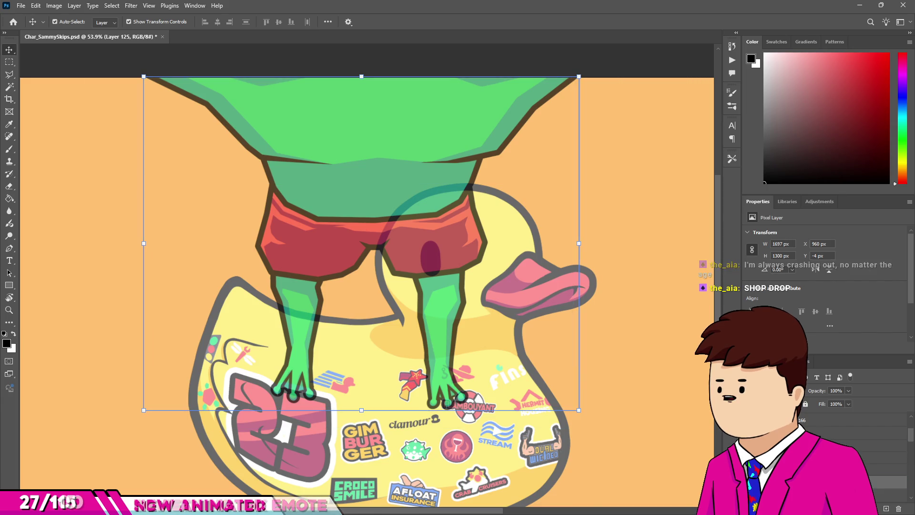
key(alt+bracketleft)
key(alt+bracketleft)
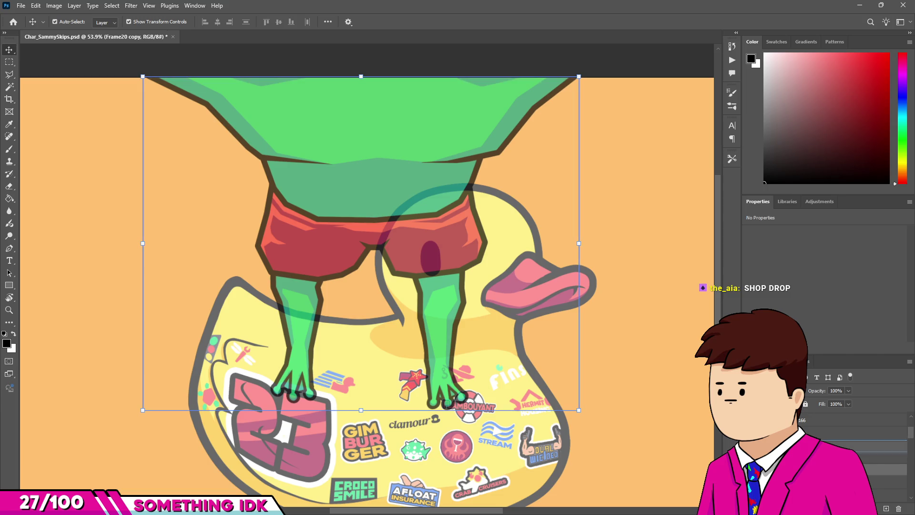
key(ctrl+bracketright)
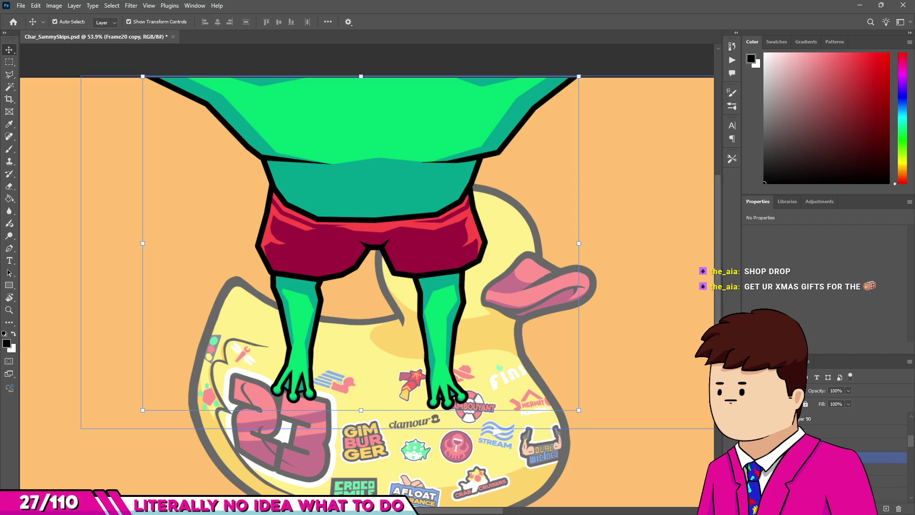
- Compare the frog layer on and off, then reveal the hidden arm sketch layer
scroll(852, 443, down, 3)
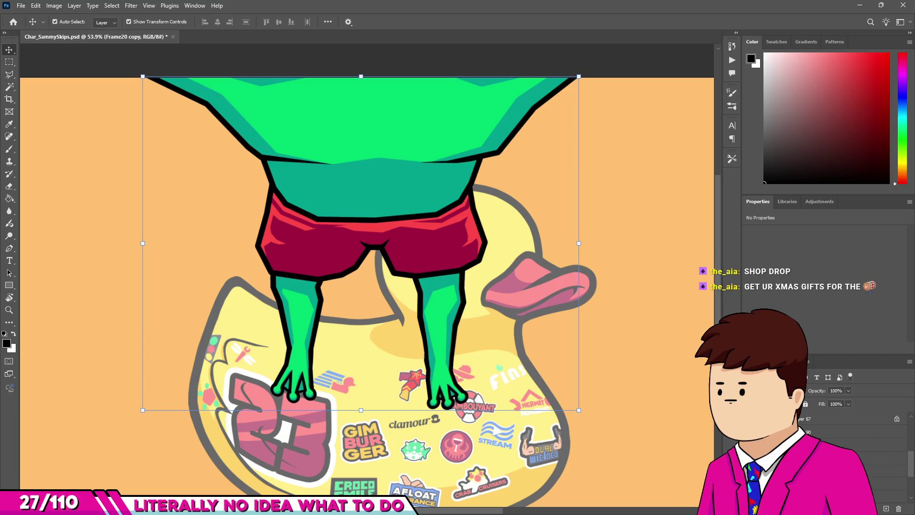
scroll(853, 443, up, 2)
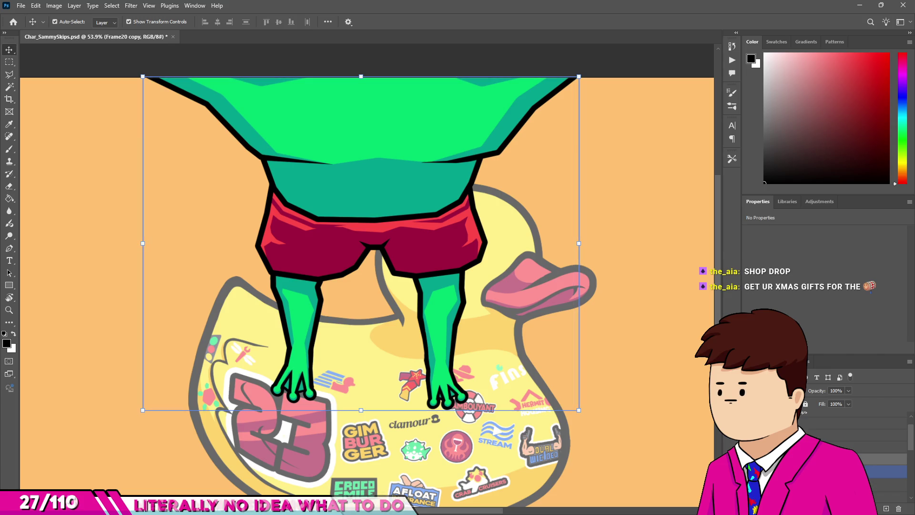
scroll(852, 443, down, 2)
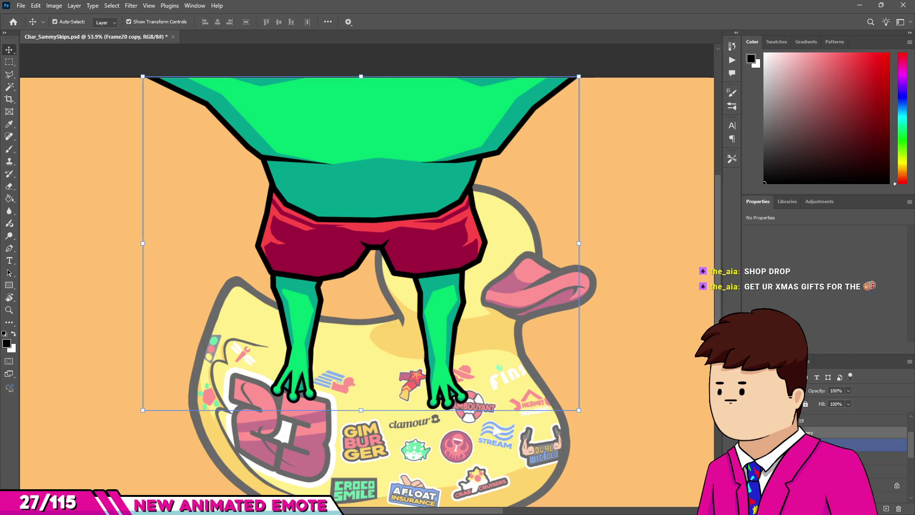
click(748, 431)
click(749, 431)
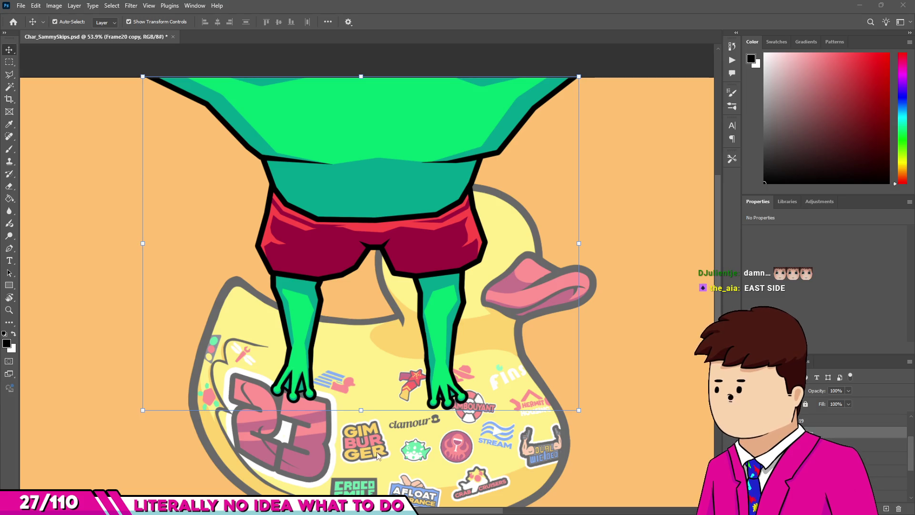
scroll(405, 378, down, 3)
scroll(405, 378, up, 3)
scroll(404, 378, down, 2)
scroll(404, 378, up, 3)
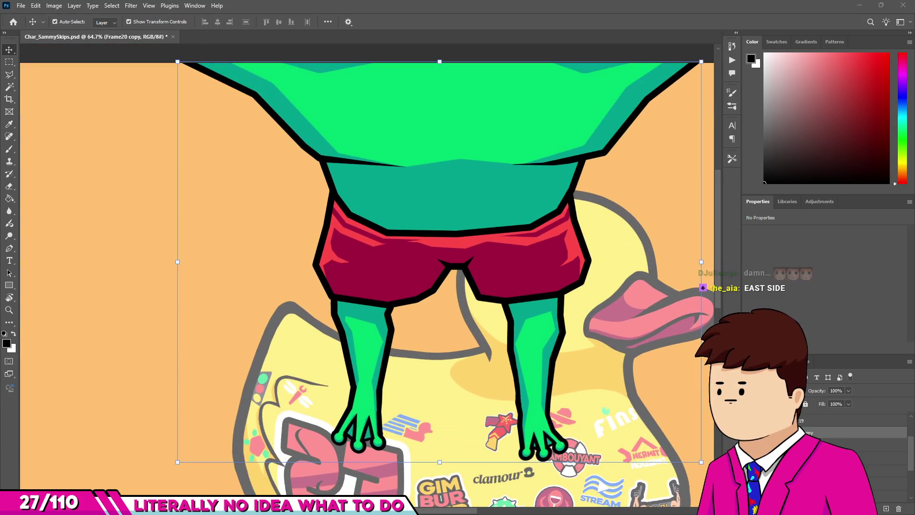
shift+click(853, 444)
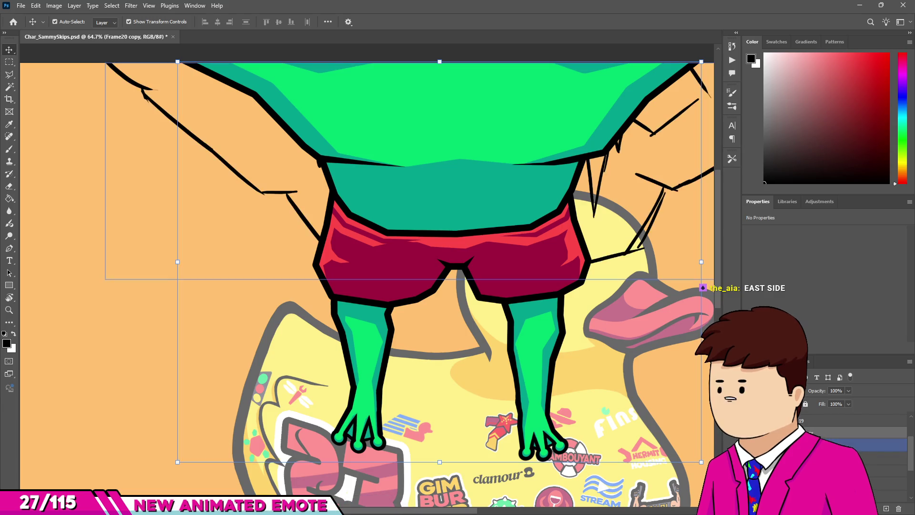
- Squash the Frame20 copy frog to about 95% height and marquee a rectangle over it
scroll(254, 269, down, 2)
scroll(254, 269, up, 1)
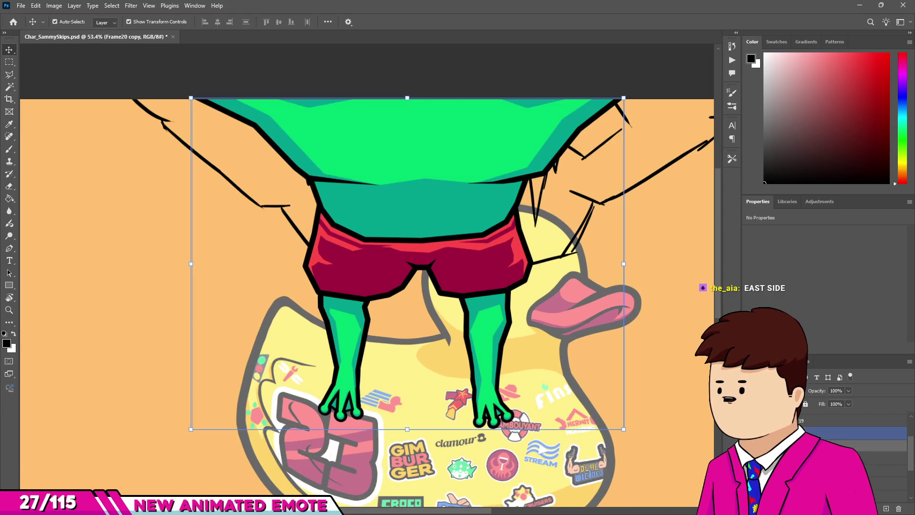
scroll(409, 229, down, 2)
scroll(447, 189, up, 2)
scroll(649, 367, down, 2)
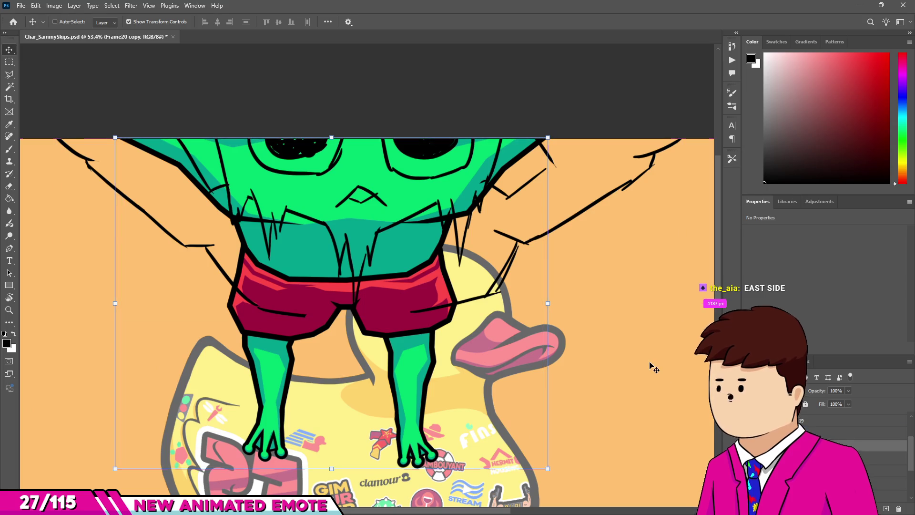
scroll(514, 340, up, 2)
key(ctrl+t)
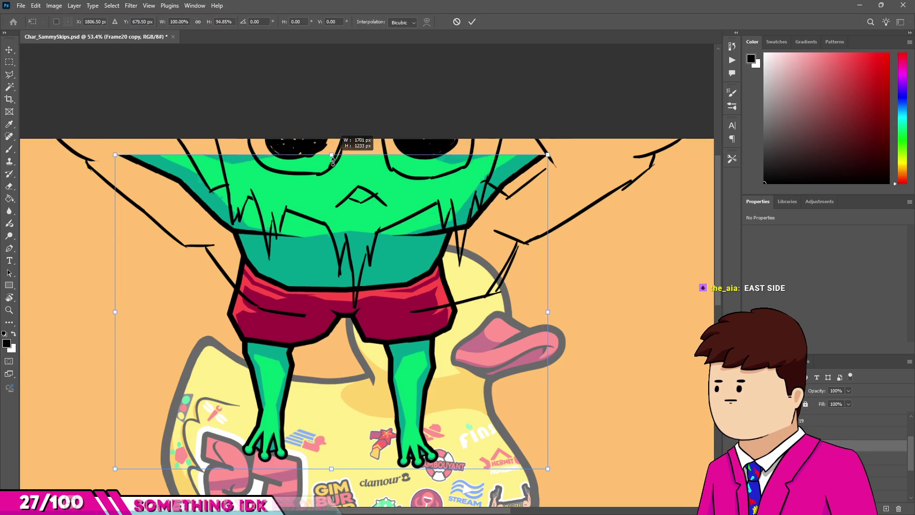
key(Return)
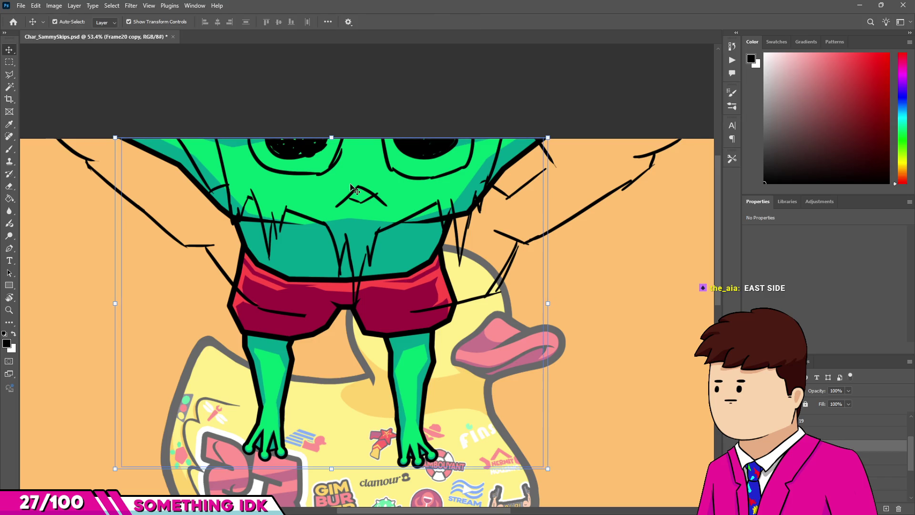
key(m)
mouse_move(97, 104)
mouse_down()
mouse_move(552, 271)
mouse_move(595, 310)
mouse_up()
- Clear the selection and widen the frog's upper body by pulling both top corners outward
click(644, 396)
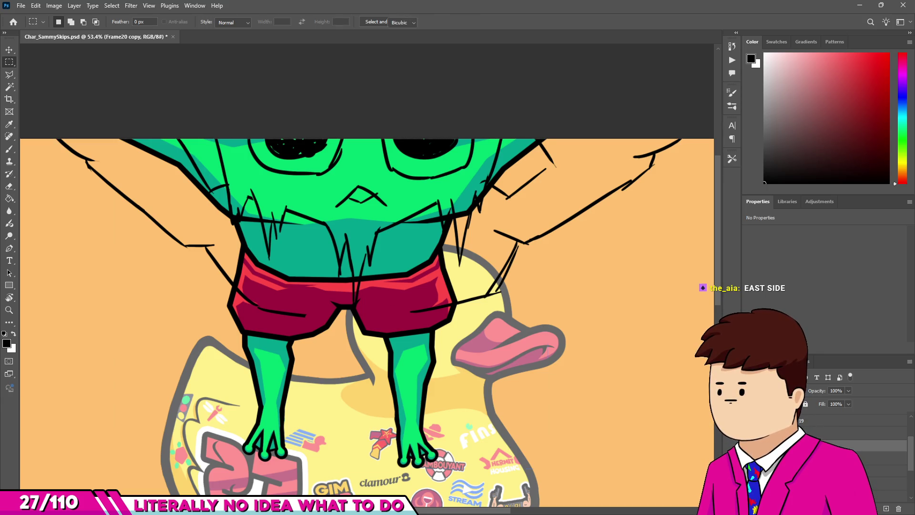
key(ctrl+t)
scroll(518, 210, down, 1)
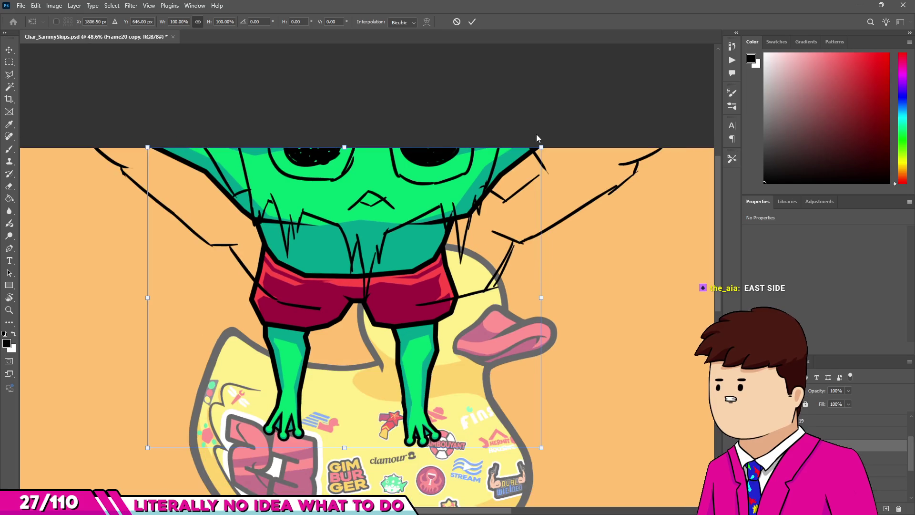
drag(547, 152, 586, 195)
mouse_move(149, 147)
mouse_down()
mouse_move(81, 191)
mouse_move(97, 186)
mouse_up()
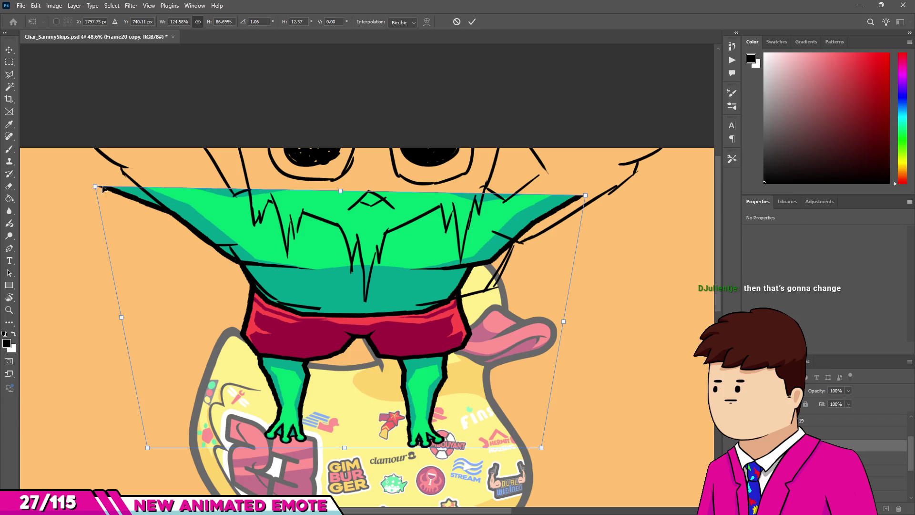
key(Return)
- Switch to the Rectangular Marquee and select Layer 125 in the Layers panel
key(m)
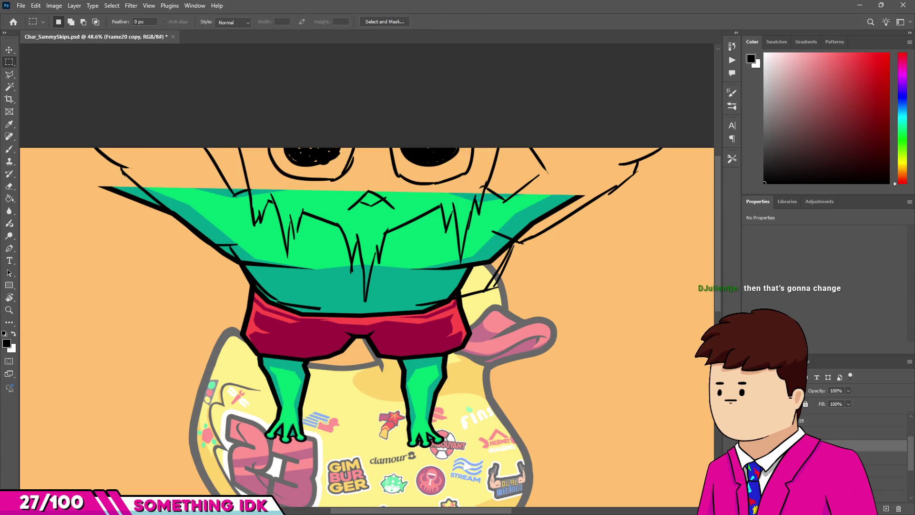
scroll(412, 457, up, 3)
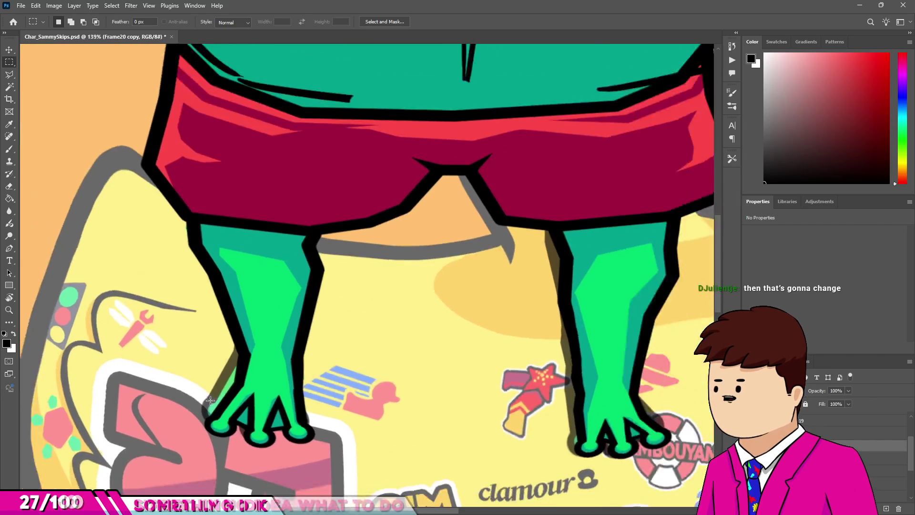
scroll(221, 310, down, 3)
scroll(221, 311, up, 3)
scroll(334, 343, down, 4)
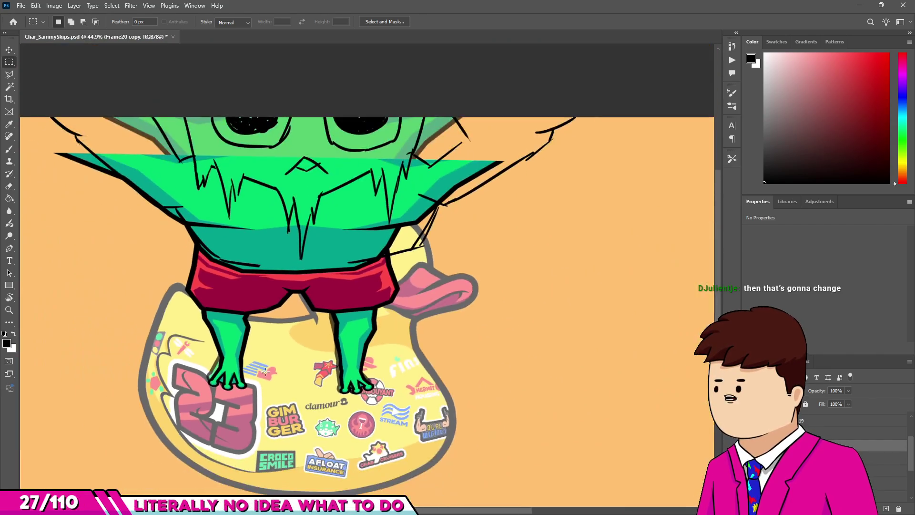
scroll(428, 378, up, 3)
scroll(853, 443, down, 1)
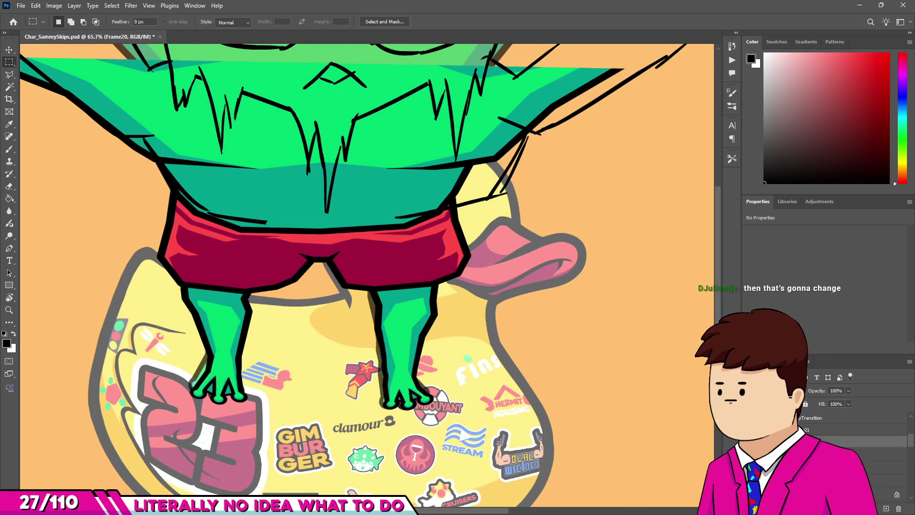
scroll(853, 443, up, 3)
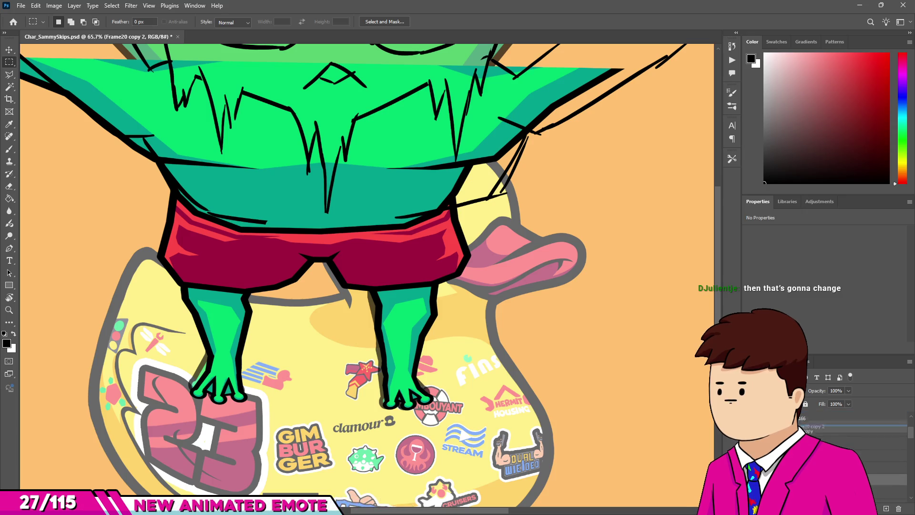
scroll(853, 429, down, 1)
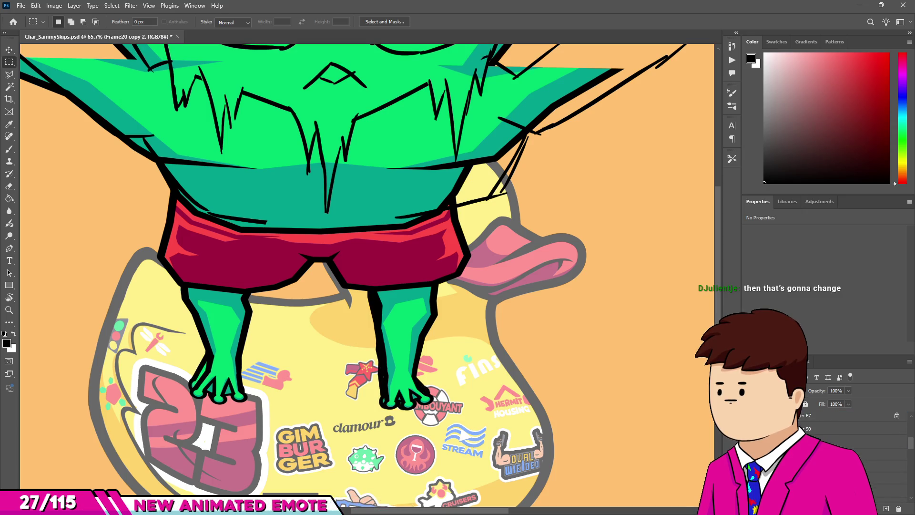
scroll(852, 428, up, 1)
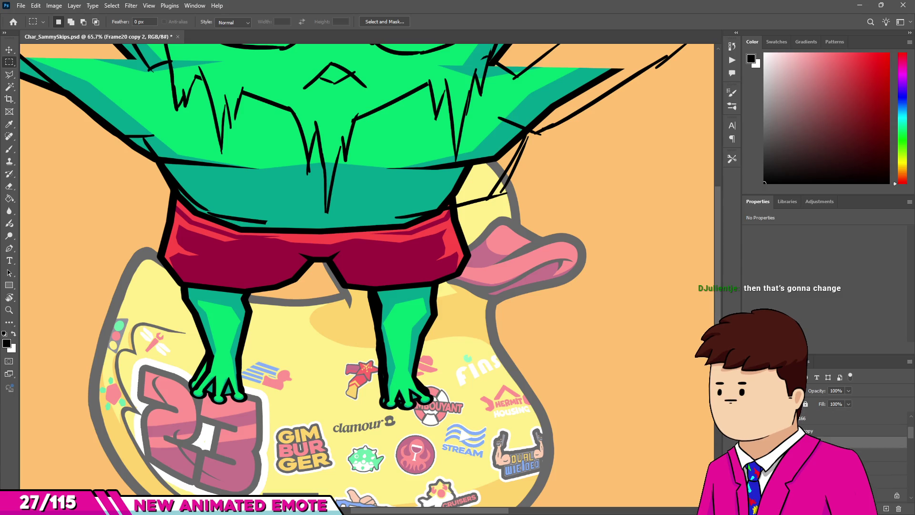
click(853, 455)
scroll(250, 278, down, 4)
- Set the Eraser size to 284 px using the brush settings
key(e)
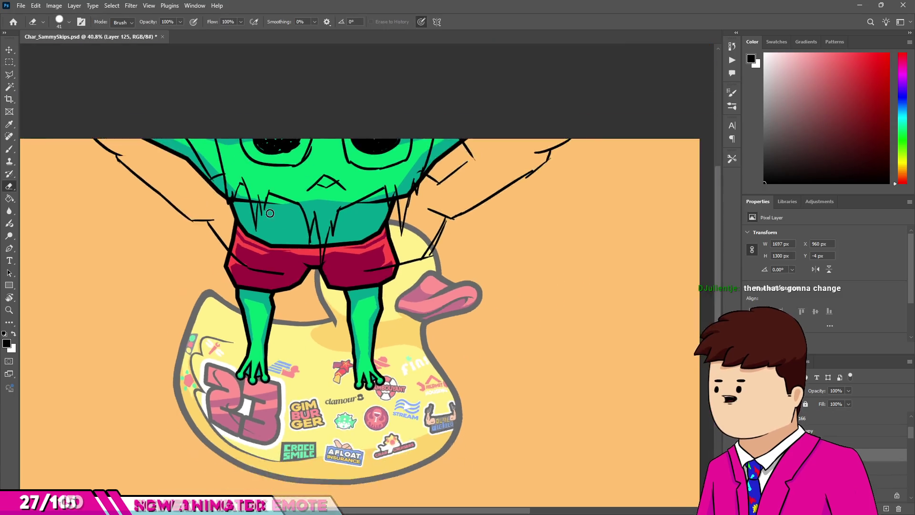
scroll(250, 278, up, 1)
mouse_move(327, 297)
mouse_down()
mouse_move(206, 299)
mouse_move(231, 304)
mouse_move(276, 286)
mouse_move(241, 307)
mouse_move(297, 291)
mouse_up()
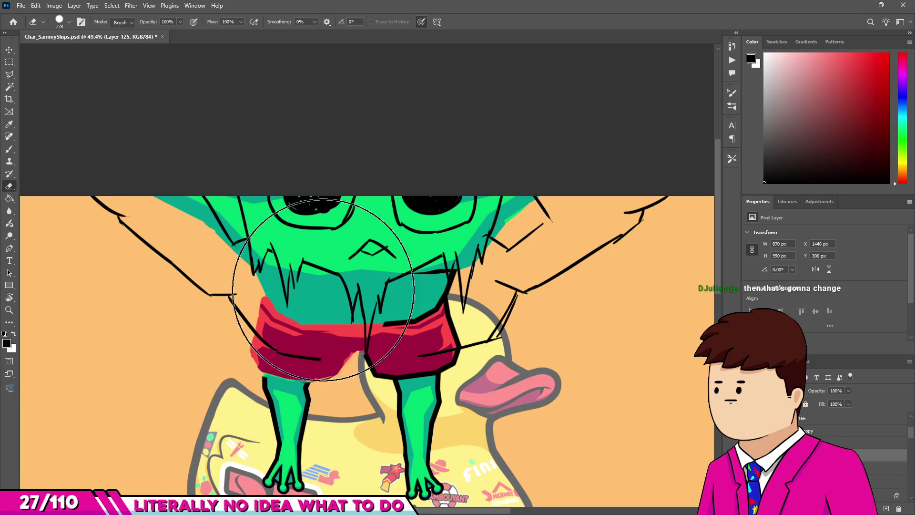
click(66, 26)
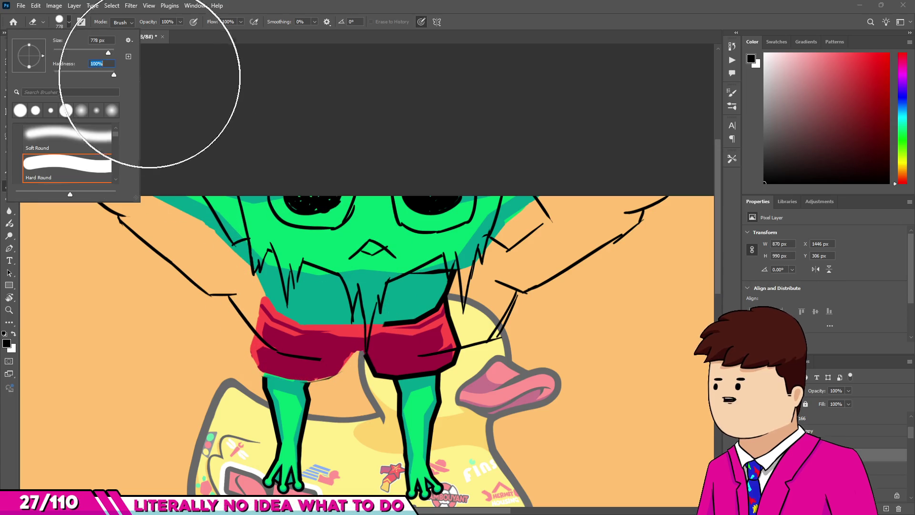
drag(362, 400, 336, 398)
scroll(245, 378, up, 3)
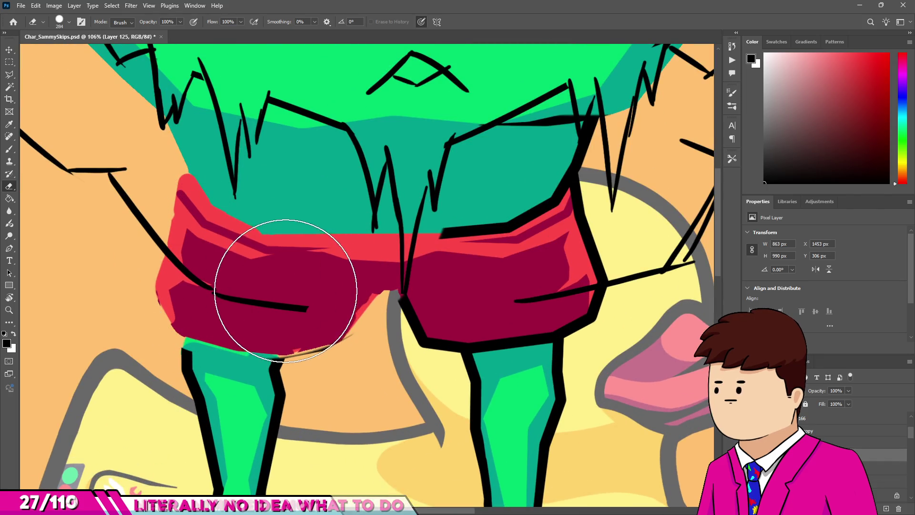
- Erase the outline lines and shading across the frog's shorts
drag(262, 292, 572, 272)
scroll(554, 274, down, 3)
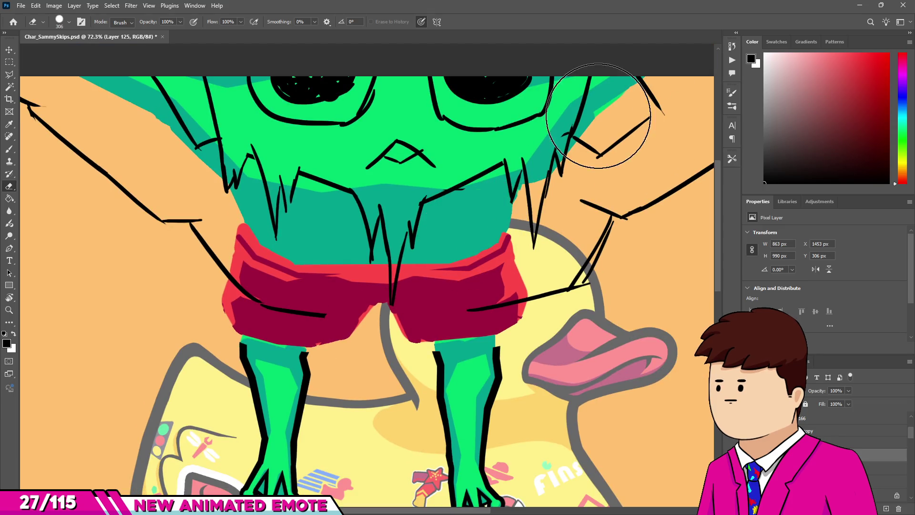
scroll(286, 262, down, 1)
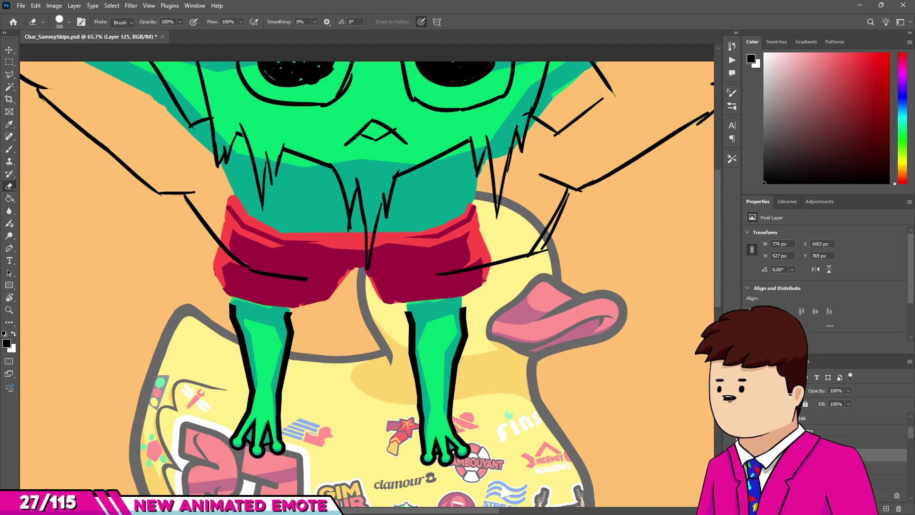
scroll(253, 343, down, 2)
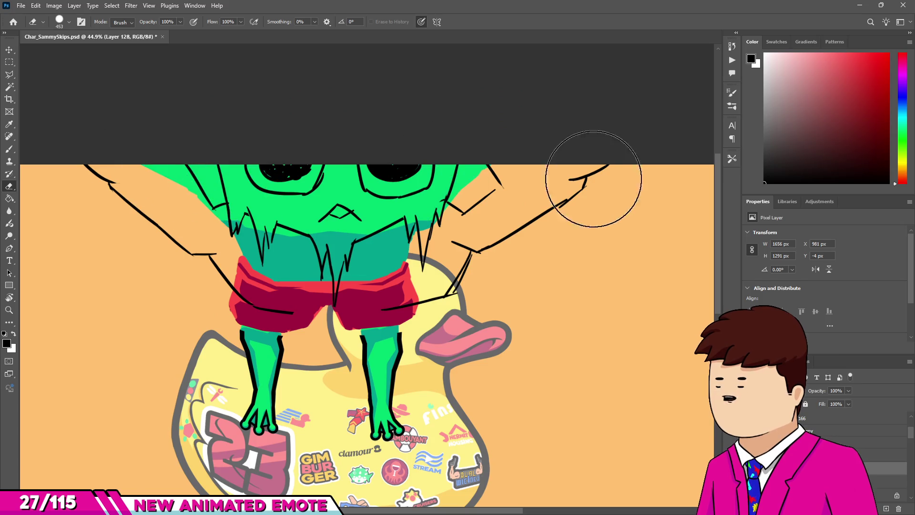
mouse_move(338, 224)
mouse_down()
mouse_move(235, 276)
mouse_move(286, 267)
mouse_move(263, 283)
mouse_up()
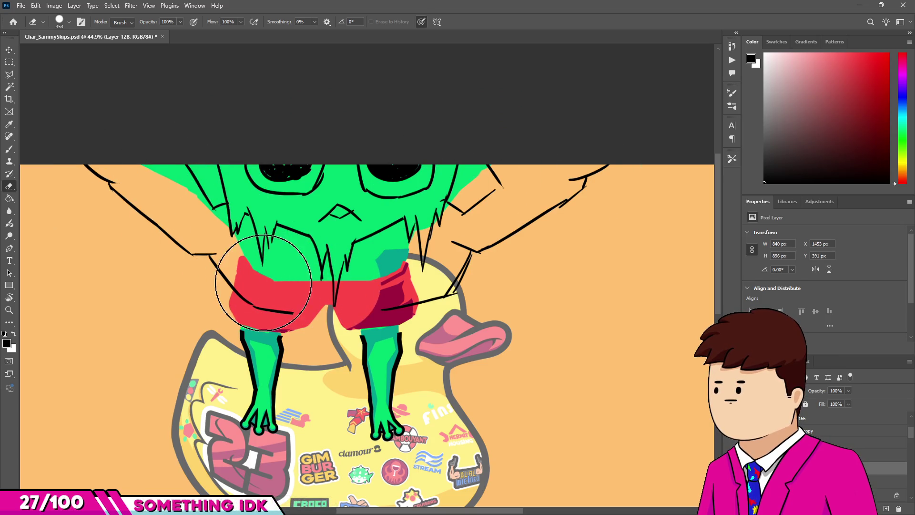
mouse_move(328, 288)
mouse_down()
mouse_move(408, 286)
mouse_move(337, 274)
mouse_up()
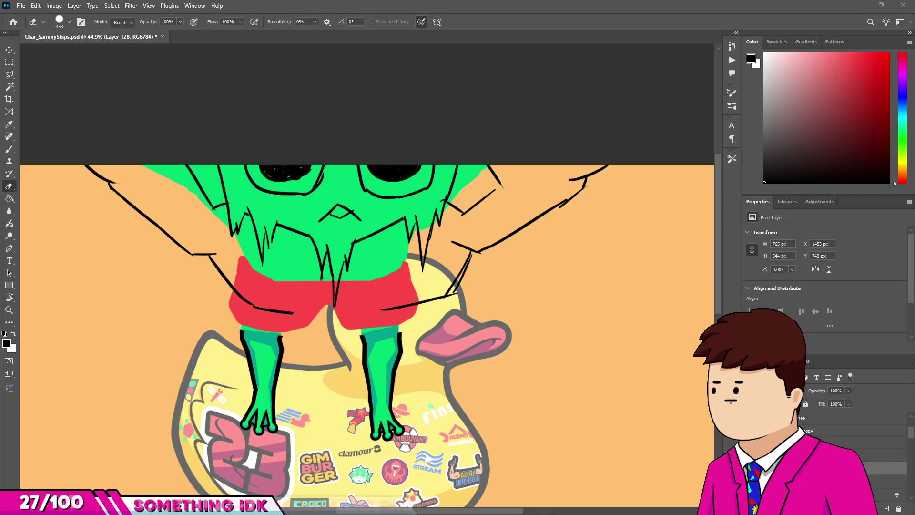
- Erase the green and red fills from the frog's lower body
scroll(420, 319, up, 2)
scroll(227, 242, down, 2)
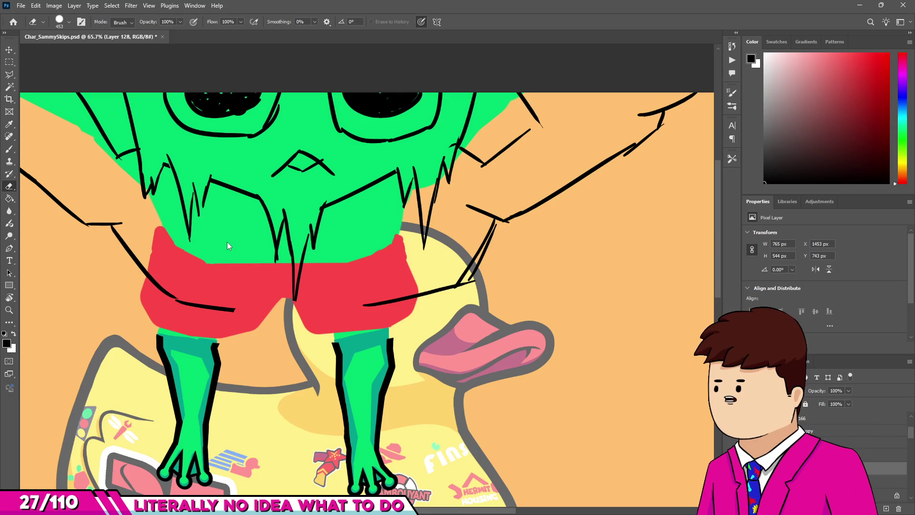
scroll(114, 151, up, 1)
mouse_move(114, 151)
mouse_down()
mouse_move(265, 174)
mouse_move(143, 265)
mouse_move(225, 296)
mouse_move(388, 327)
mouse_move(419, 306)
mouse_move(395, 268)
mouse_up()
scroll(429, 324, up, 2)
- Select the legs layer and restore the coloured torso and shorts
scroll(395, 269, down, 3)
scroll(404, 277, up, 1)
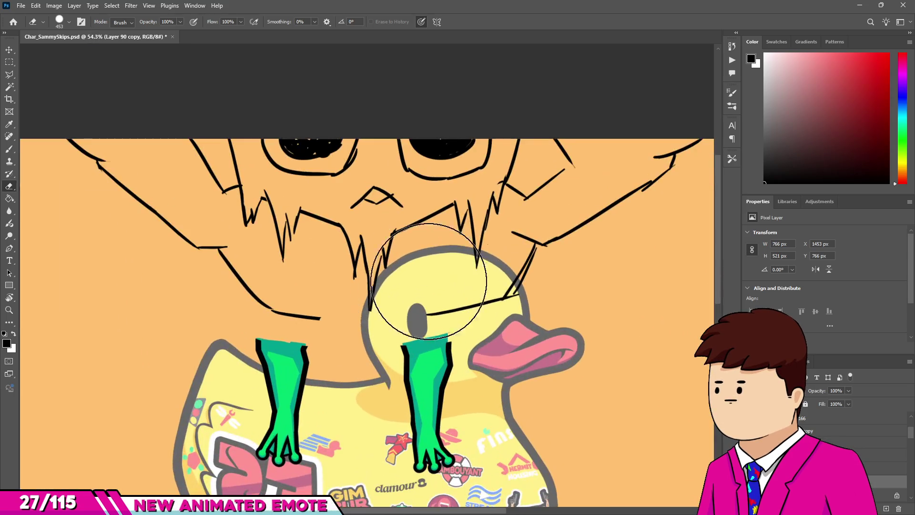
scroll(451, 281, up, 3)
ctrl+click(419, 376)
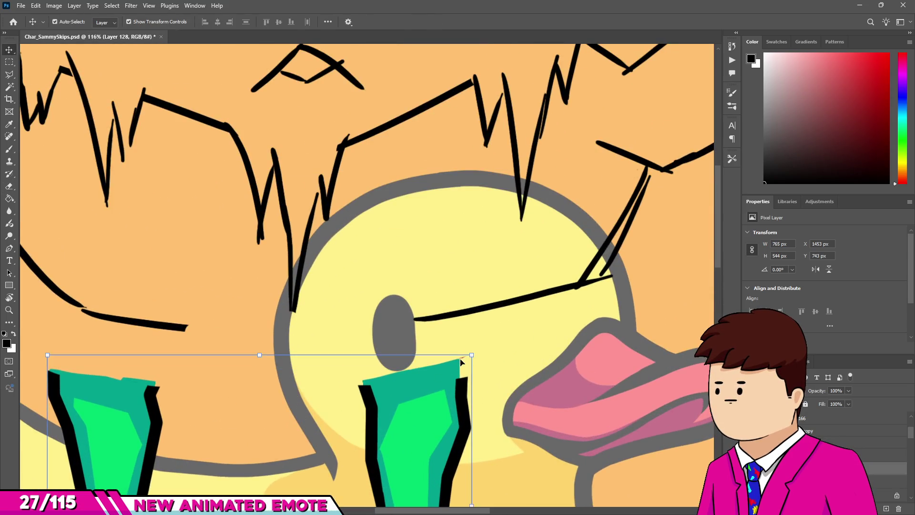
scroll(362, 229, down, 5)
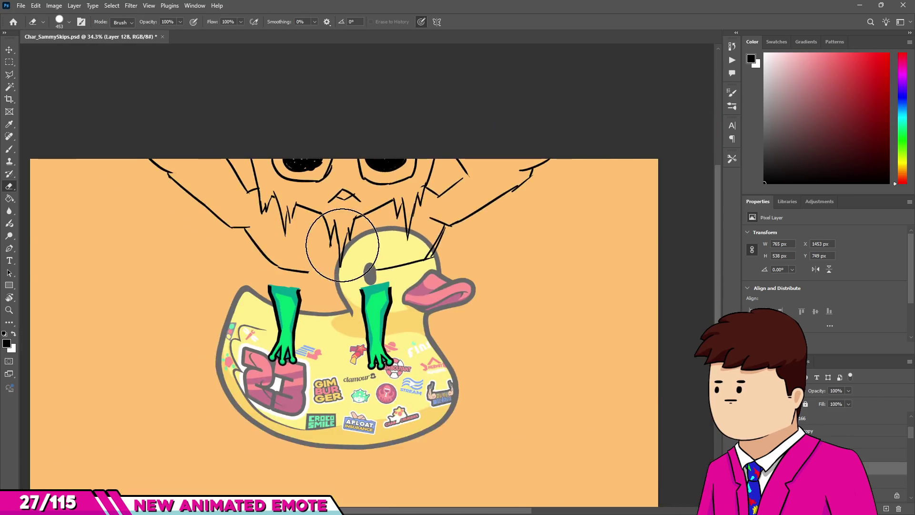
key(ctrl+z)
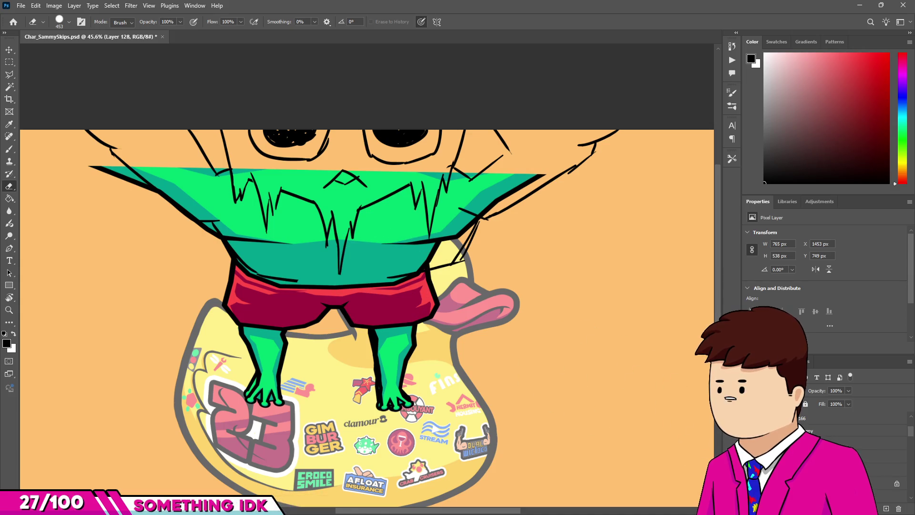
scroll(222, 396, up, 3)
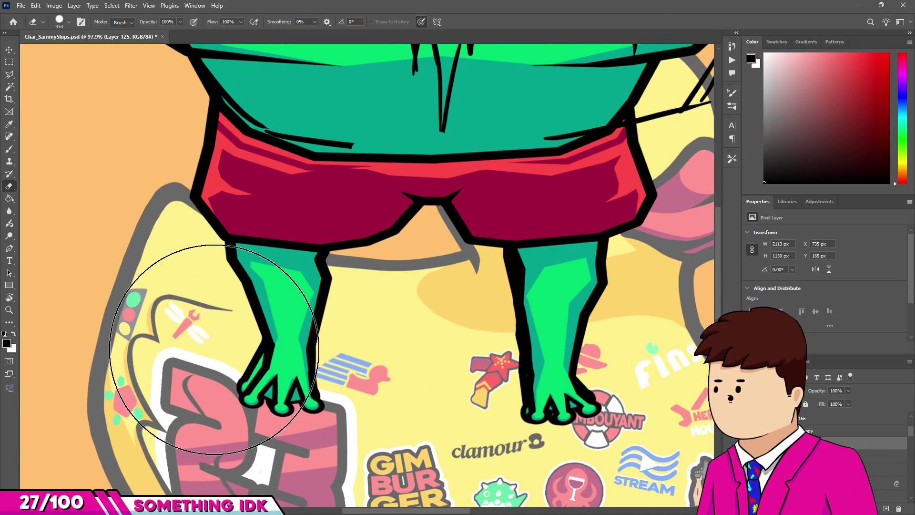
- Erase the leg and toe outlines, then the teal shading on both legs
mouse_move(235, 334)
mouse_down()
mouse_move(307, 347)
mouse_move(333, 302)
mouse_up()
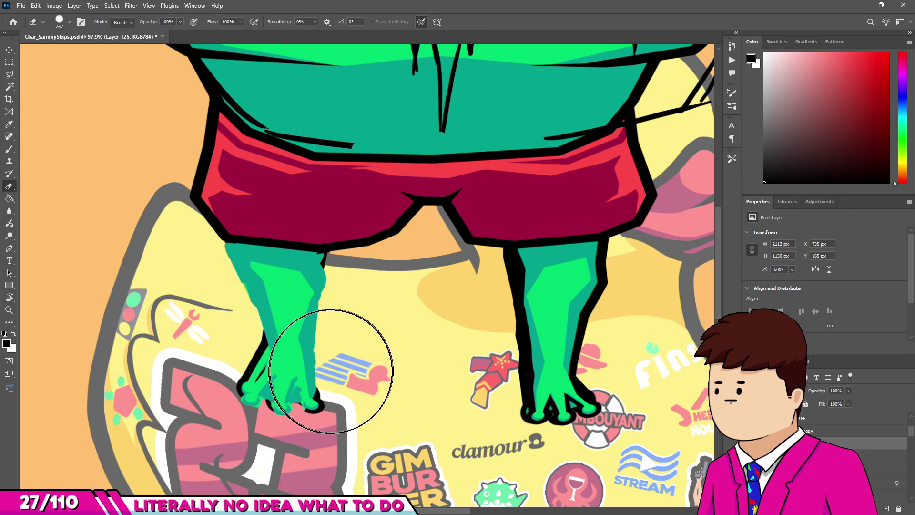
mouse_move(519, 309)
mouse_down()
mouse_move(490, 306)
mouse_move(535, 399)
mouse_move(587, 337)
mouse_up()
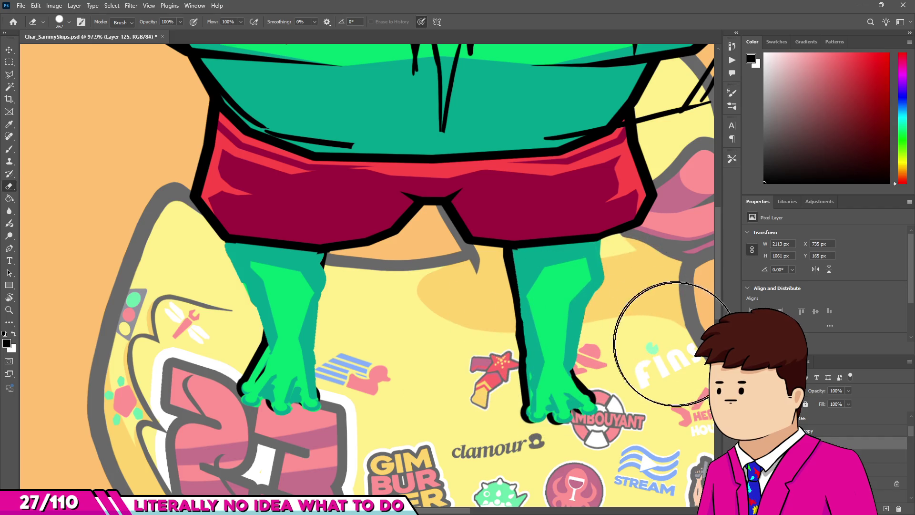
drag(613, 286, 602, 259)
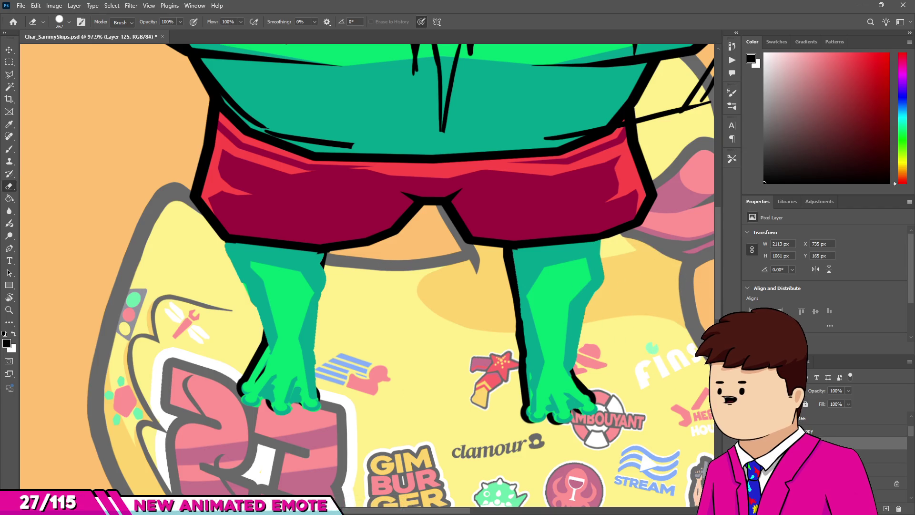
click(891, 456)
drag(544, 378, 570, 336)
drag(509, 308, 515, 309)
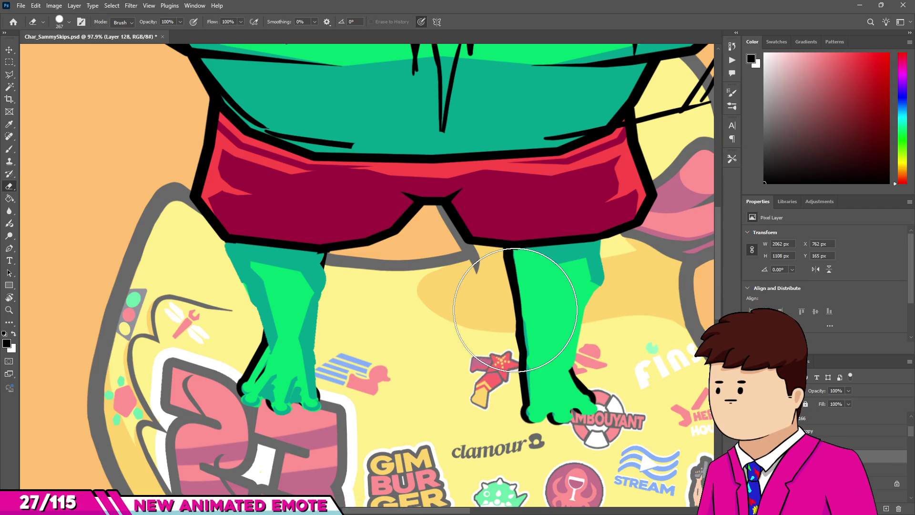
drag(591, 298, 578, 306)
mouse_move(236, 306)
mouse_down()
mouse_move(210, 286)
mouse_move(307, 296)
mouse_move(262, 367)
mouse_up()
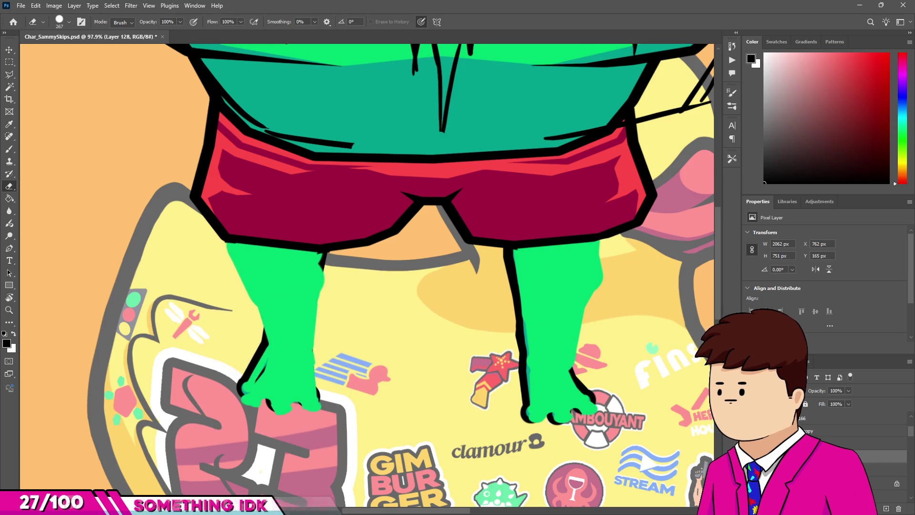
- Erase the green overlay from both legs and the right foot
key(alt+bracketleft)
mouse_move(518, 310)
mouse_down()
mouse_move(578, 304)
mouse_move(535, 311)
mouse_move(577, 386)
mouse_up()
click(287, 306)
drag(286, 307, 276, 368)
scroll(473, 281, down, 10)
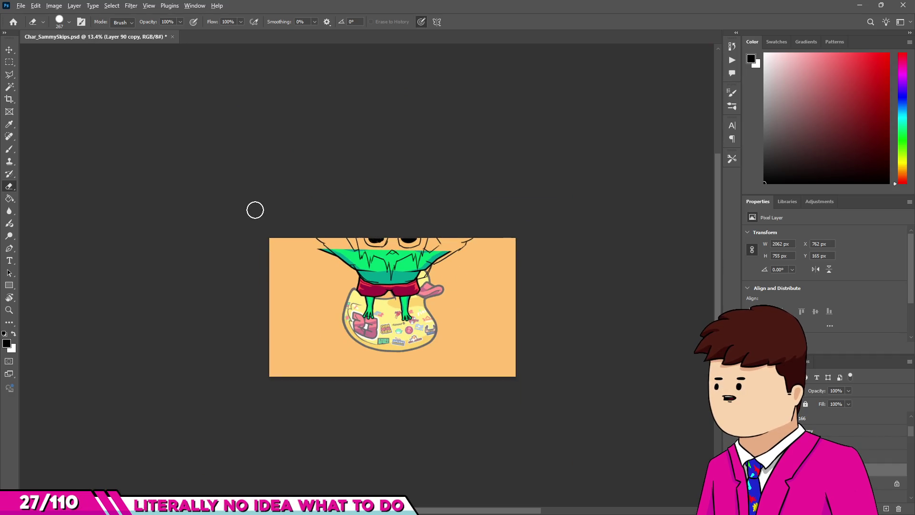
- Erase the stray outline tip on the frog's left shoulder from Layer 125
scroll(377, 268, up, 5)
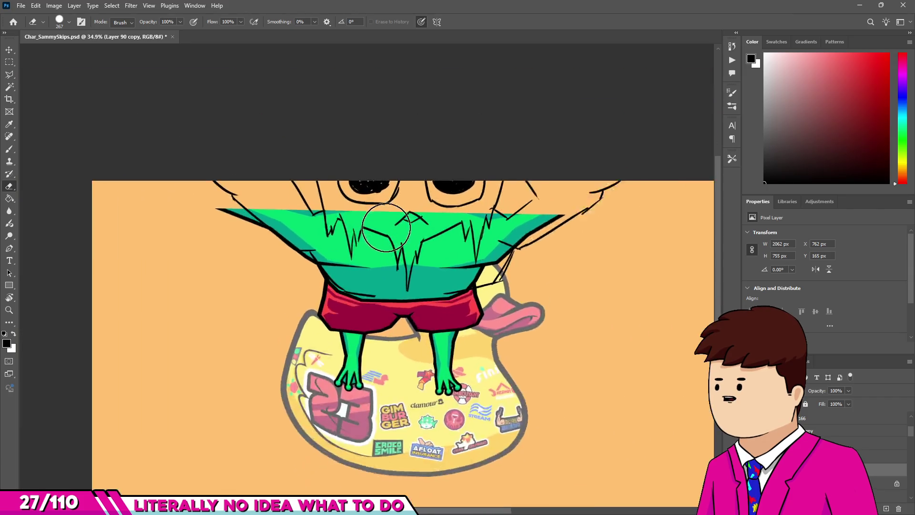
scroll(332, 229, up, 5)
key(v)
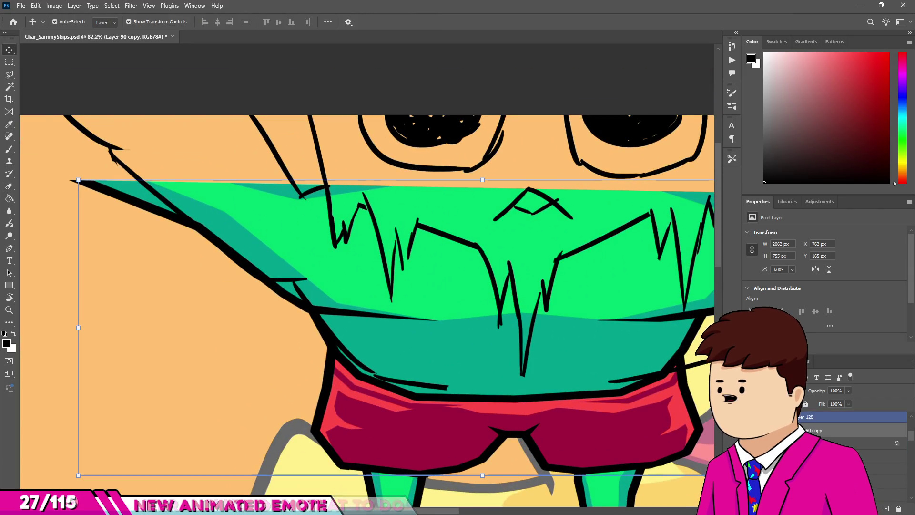
scroll(852, 434, down, 1)
scroll(853, 444, up, 2)
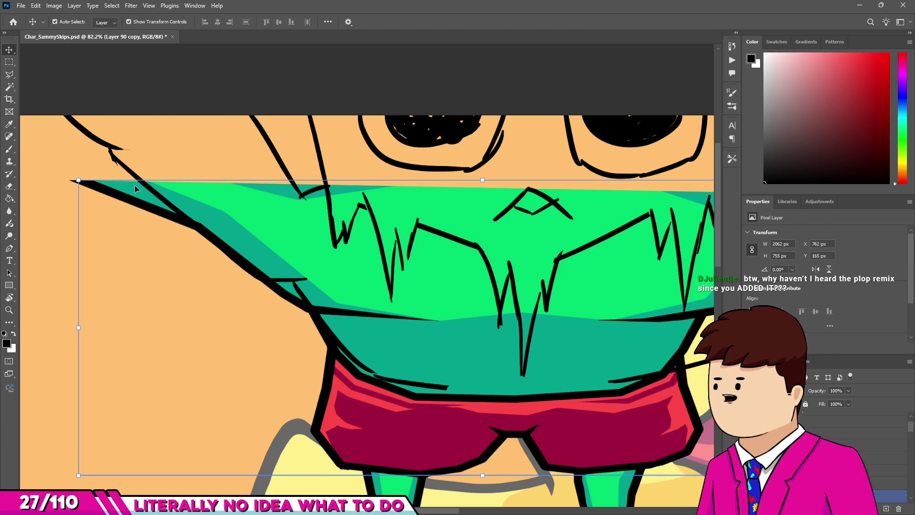
click(292, 321)
key(e)
scroll(280, 261, up, 2)
scroll(224, 252, down, 3)
scroll(181, 269, up, 4)
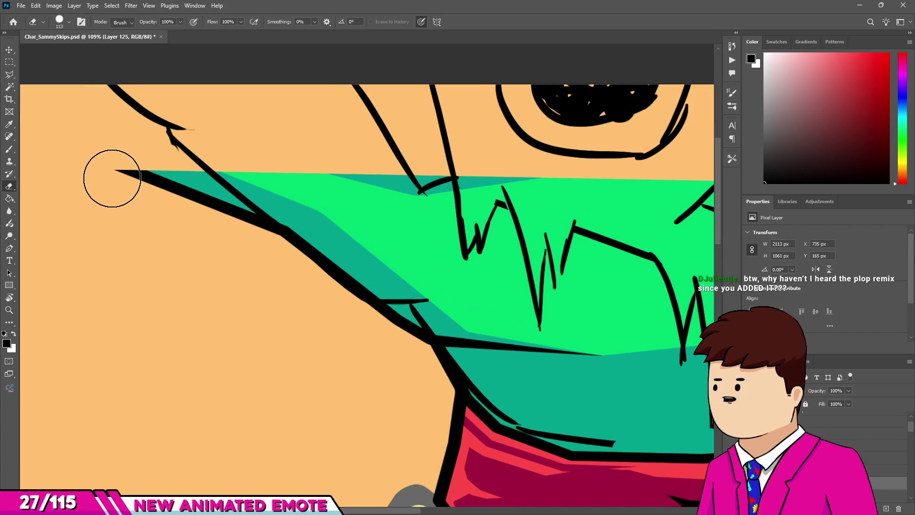
drag(113, 179, 277, 266)
drag(219, 219, 133, 153)
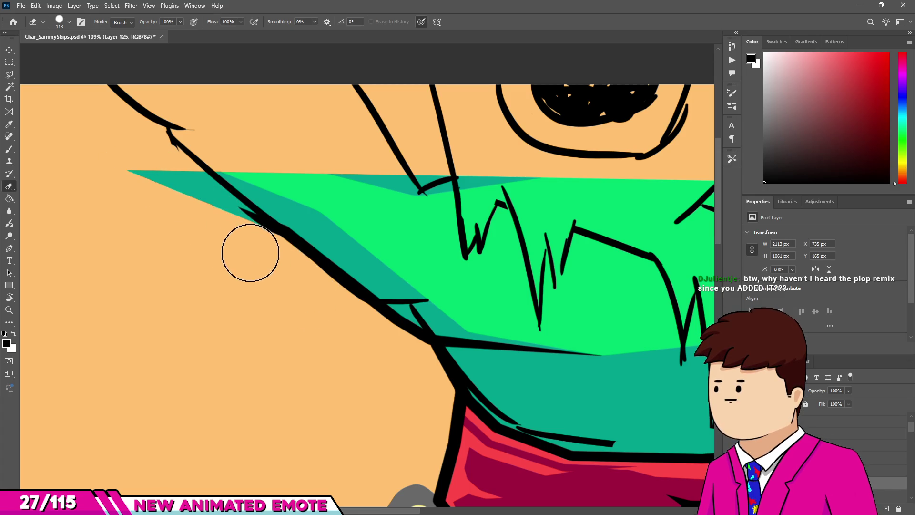
- Erase the teal strip left of the outline on Layer 128
scroll(225, 255, down, 3)
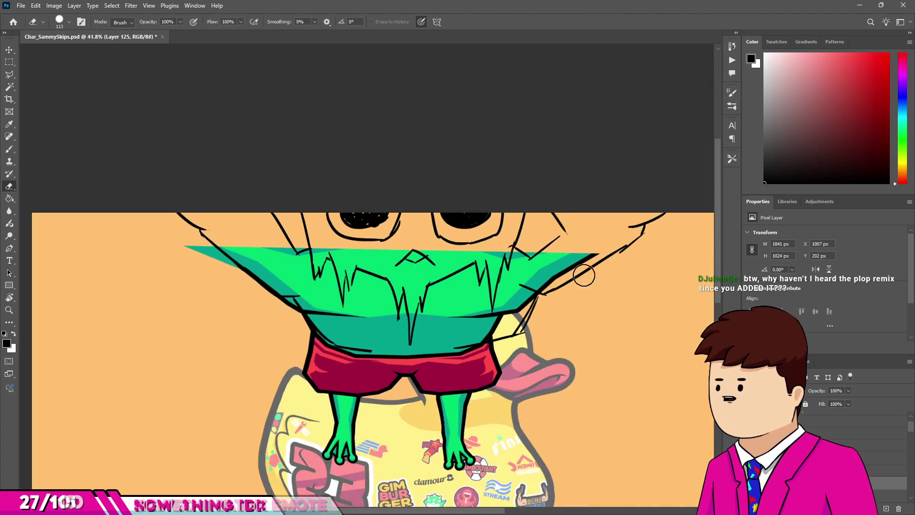
scroll(536, 298, up, 3)
scroll(459, 282, down, 3)
key(v)
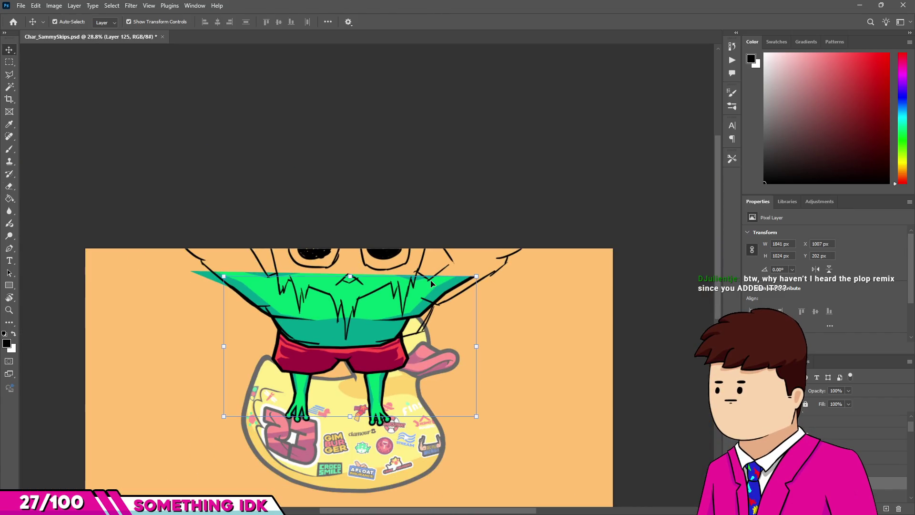
scroll(267, 303, up, 2)
scroll(267, 302, up, 3)
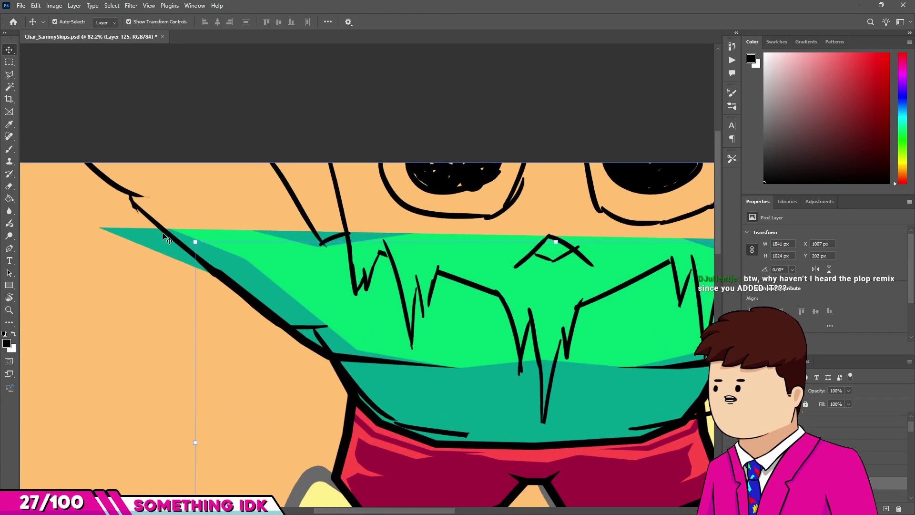
click(113, 235)
key(e)
drag(138, 237, 194, 282)
- Shift the green upper-body piece on Layer 166 slightly to the left
key(v)
key(e)
scroll(418, 245, up, 3)
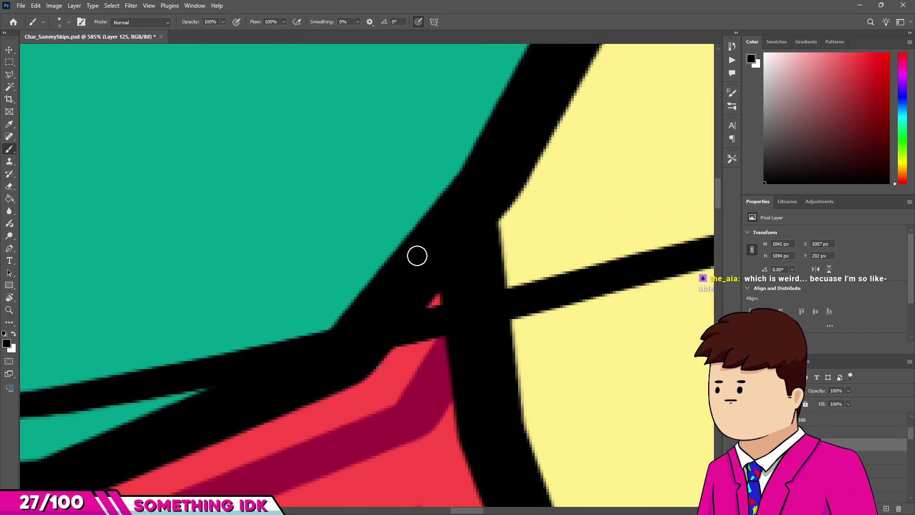
key(v)
scroll(496, 402, down, 2)
click(389, 311)
scroll(390, 310, down, 3)
scroll(307, 300, up, 4)
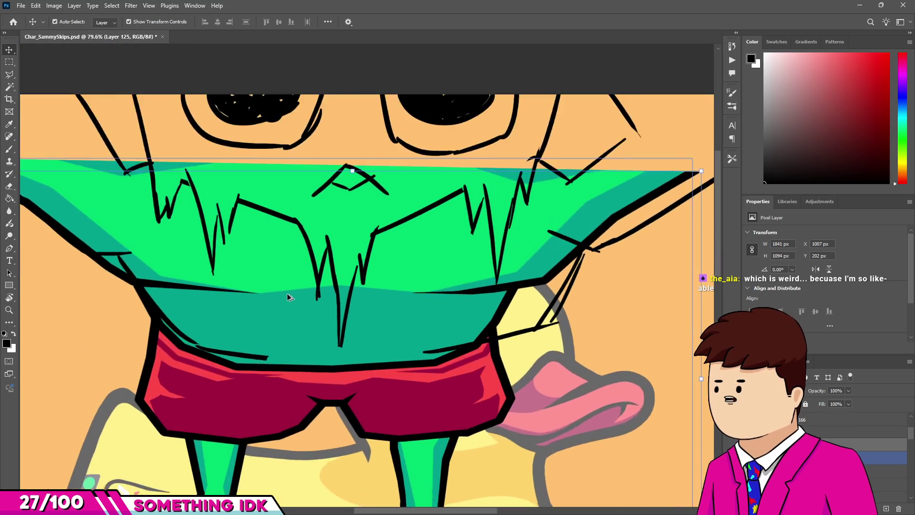
click(350, 378)
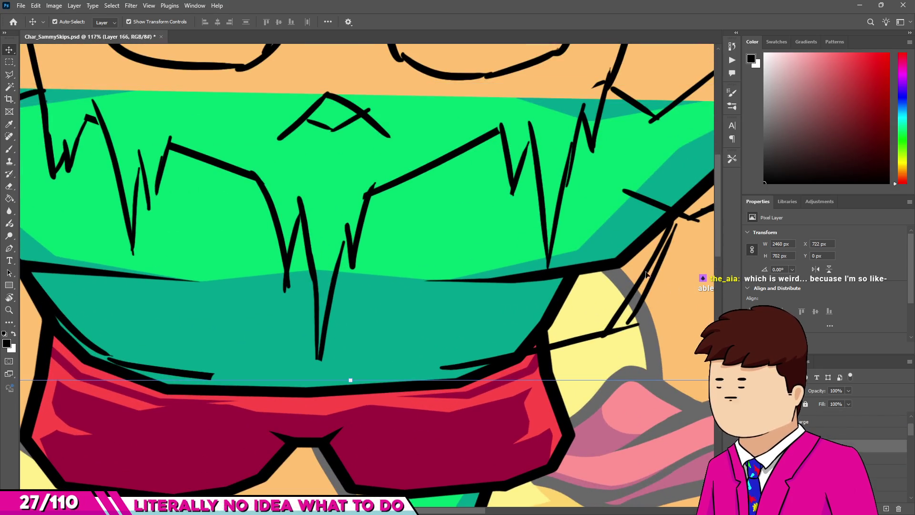
scroll(387, 251, down, 3)
drag(377, 248, 369, 248)
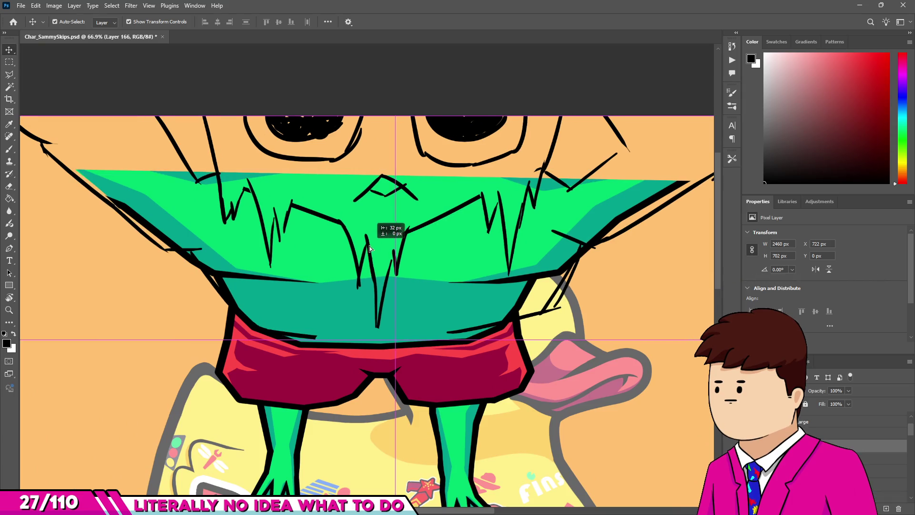
scroll(218, 201, up, 2)
key(e)
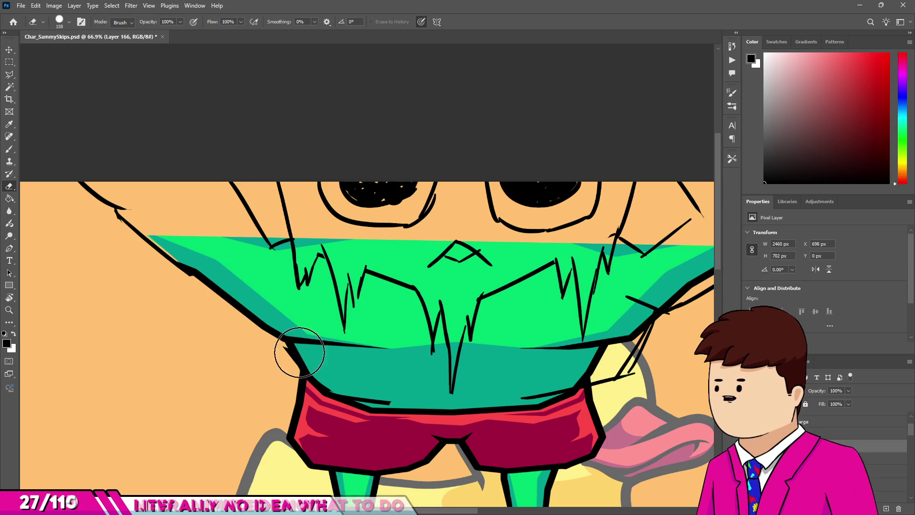
- Erase the short black stroke below the torso and the stray stroke under the eye
drag(316, 367, 570, 419)
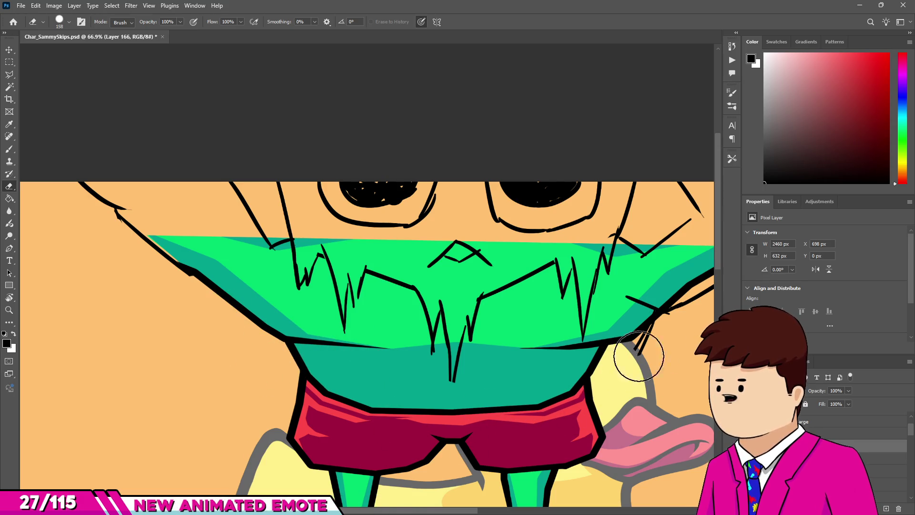
scroll(630, 354, down, 8)
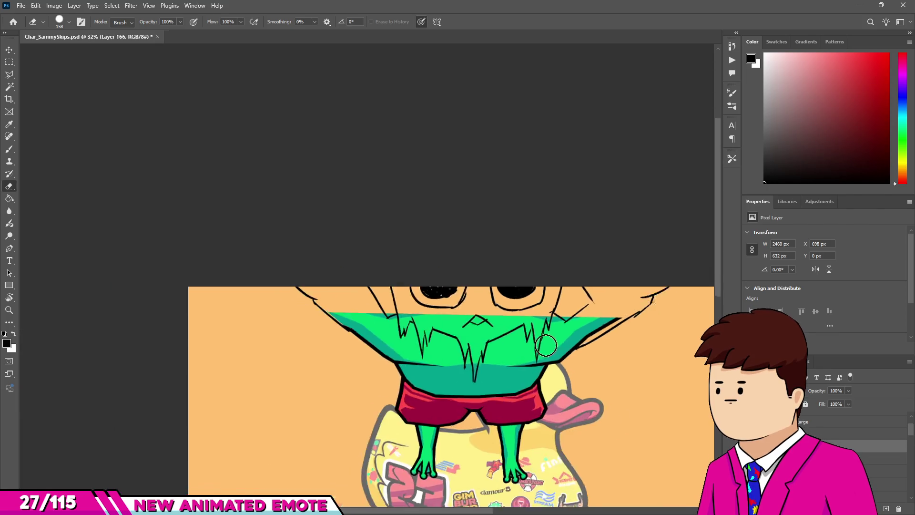
scroll(541, 292, up, 4)
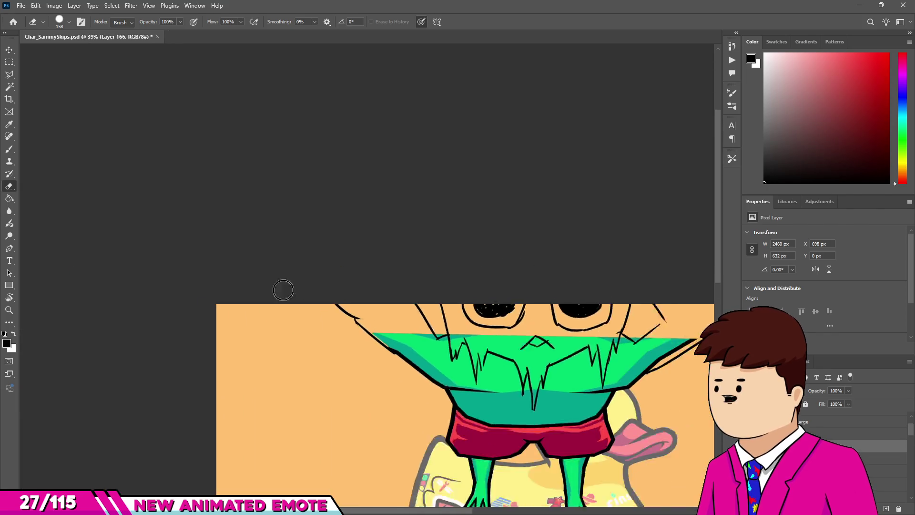
scroll(645, 346, up, 3)
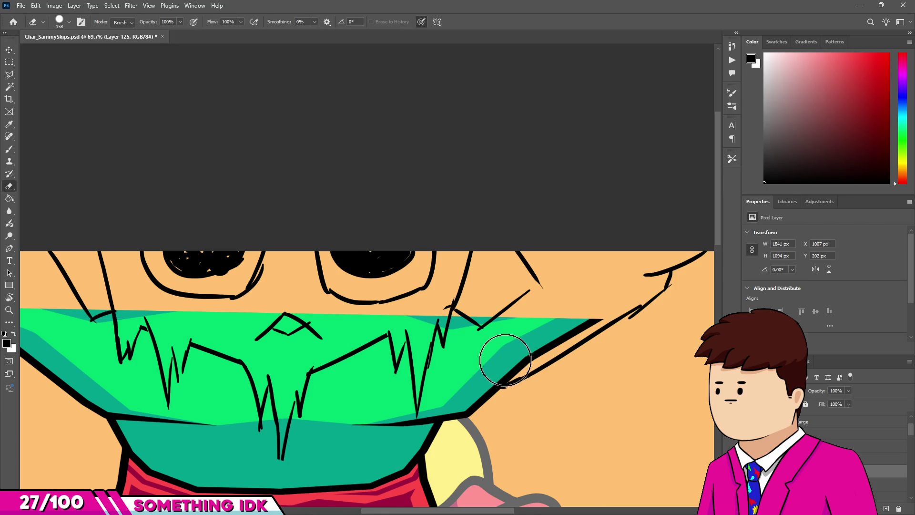
scroll(584, 305, down, 8)
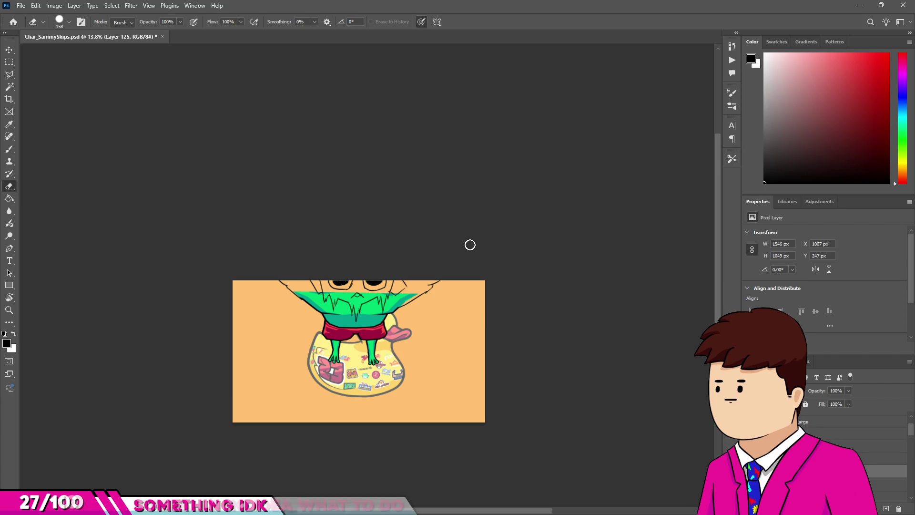
scroll(333, 281, up, 3)
scroll(318, 286, up, 3)
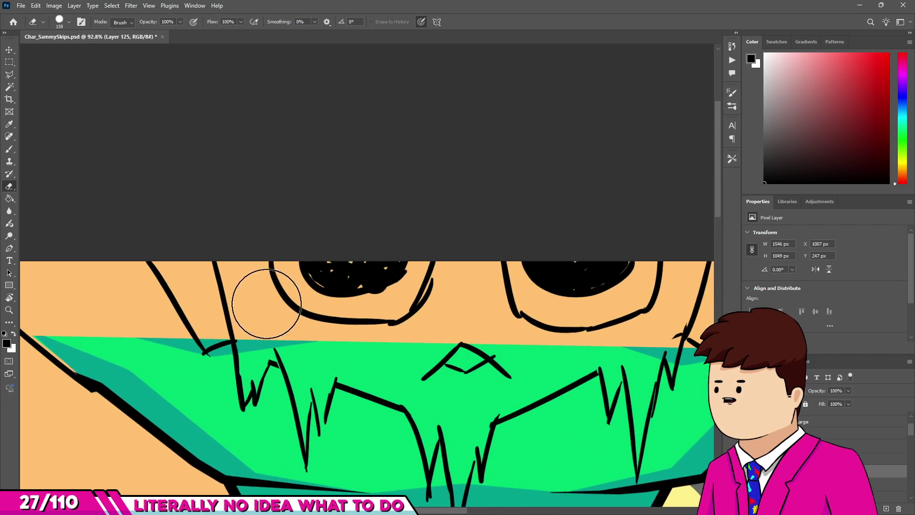
key(v)
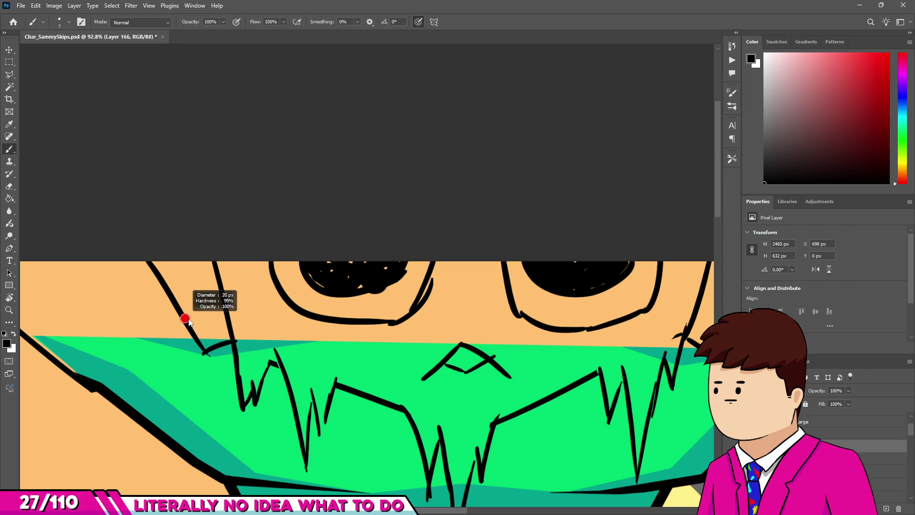
key(e)
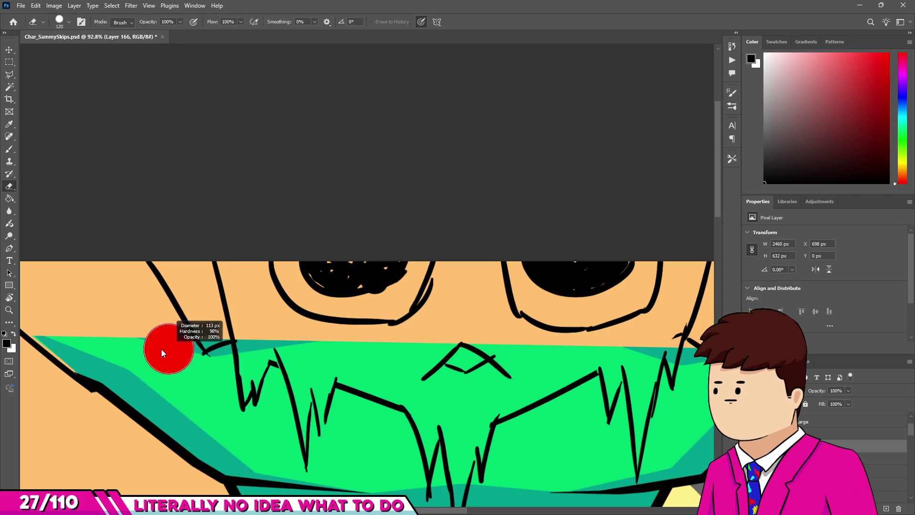
drag(218, 358, 210, 351)
- Brush a short line joining the two black strokes under the frog's eye
key(b)
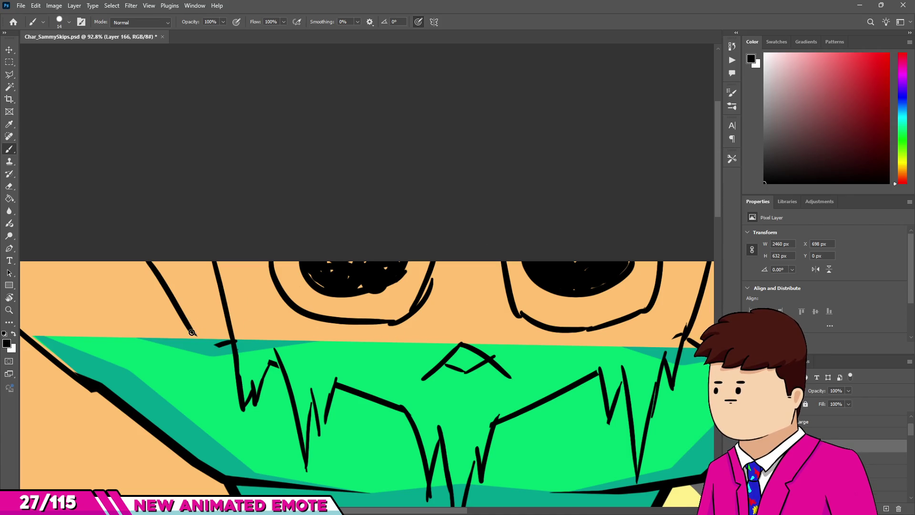
scroll(191, 309, down, 5)
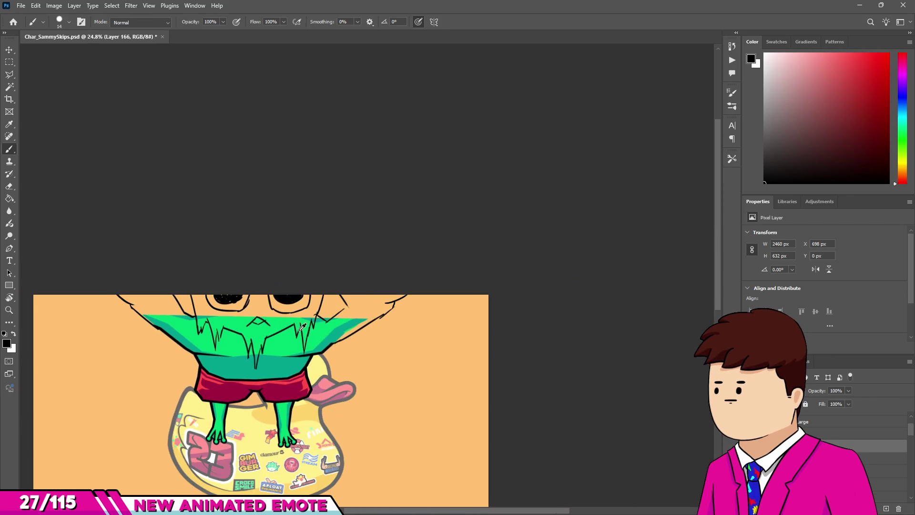
scroll(387, 318, up, 6)
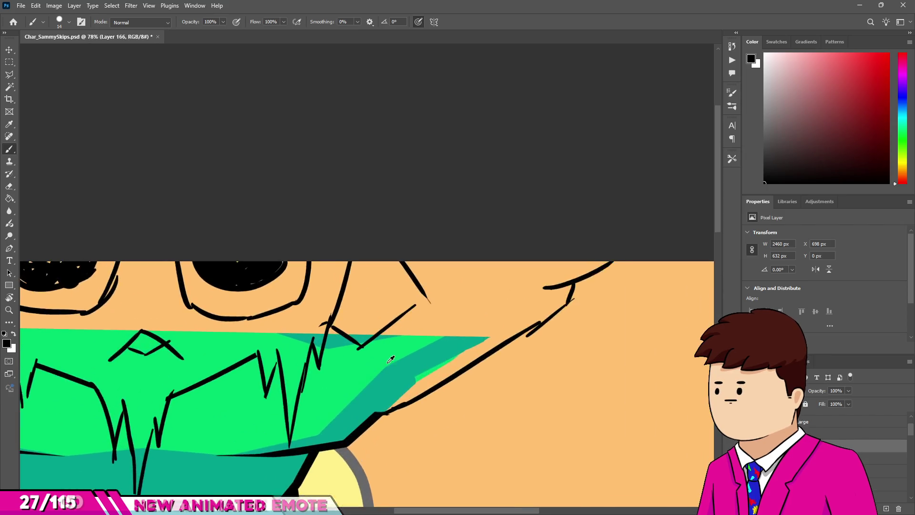
key(e)
key(b)
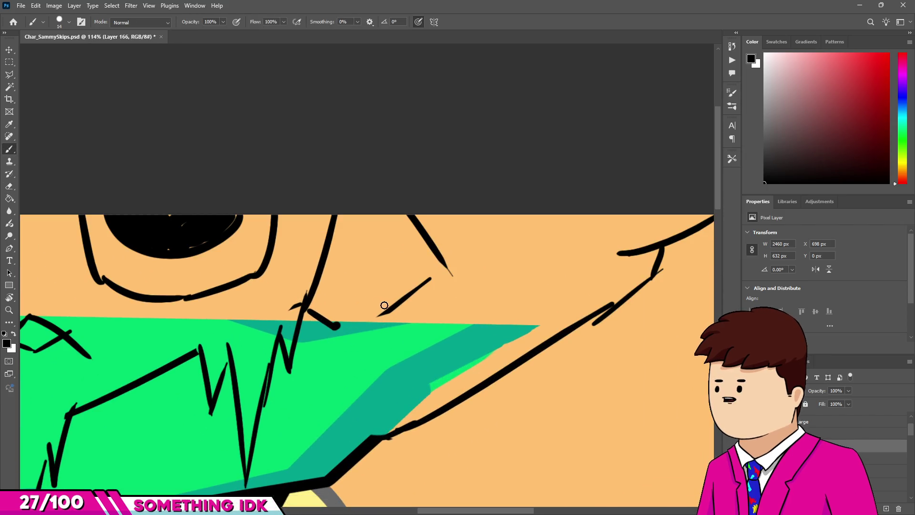
drag(383, 314, 338, 328)
scroll(502, 320, down, 3)
scroll(503, 320, down, 6)
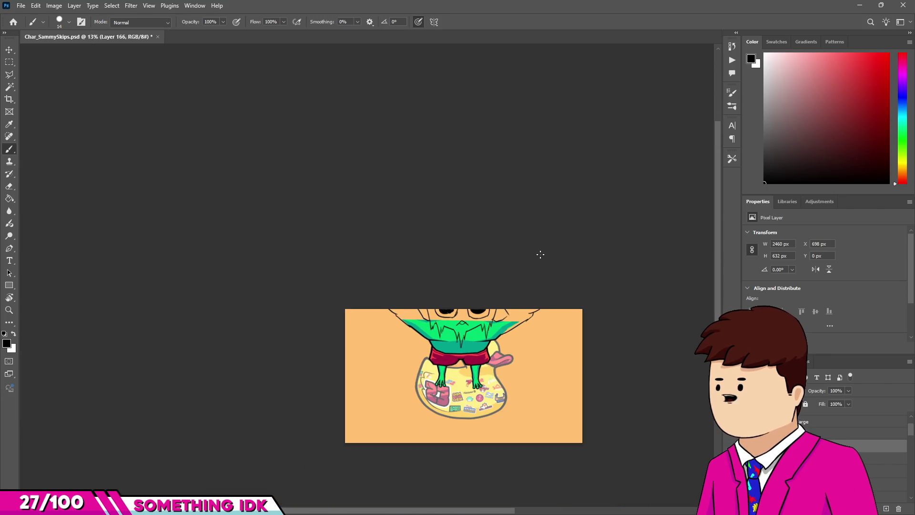
scroll(517, 339, up, 3)
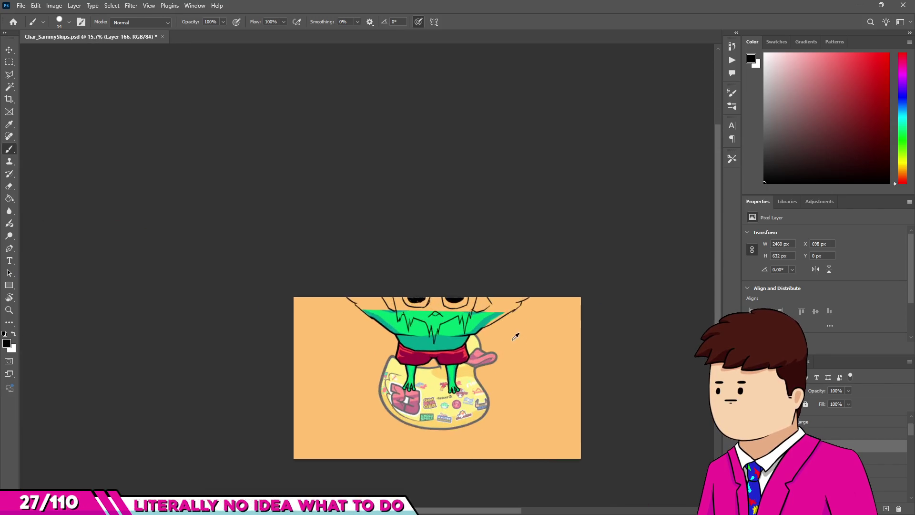
scroll(409, 341, up, 1)
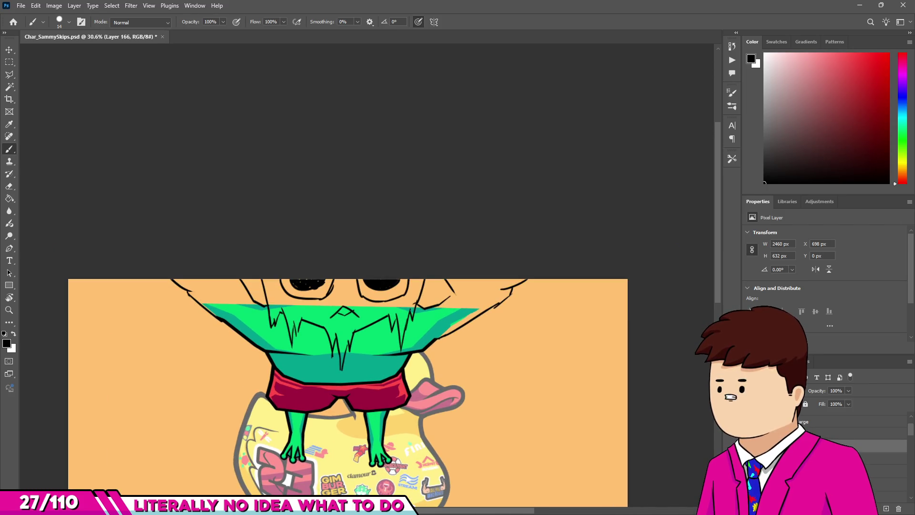
- Select the Frame2 layer and stop the animation playback
click(882, 458)
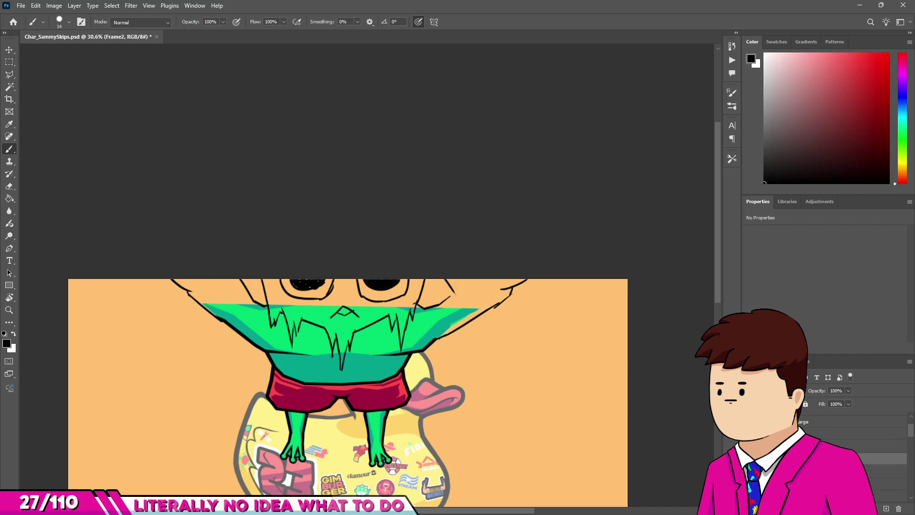
click(881, 457)
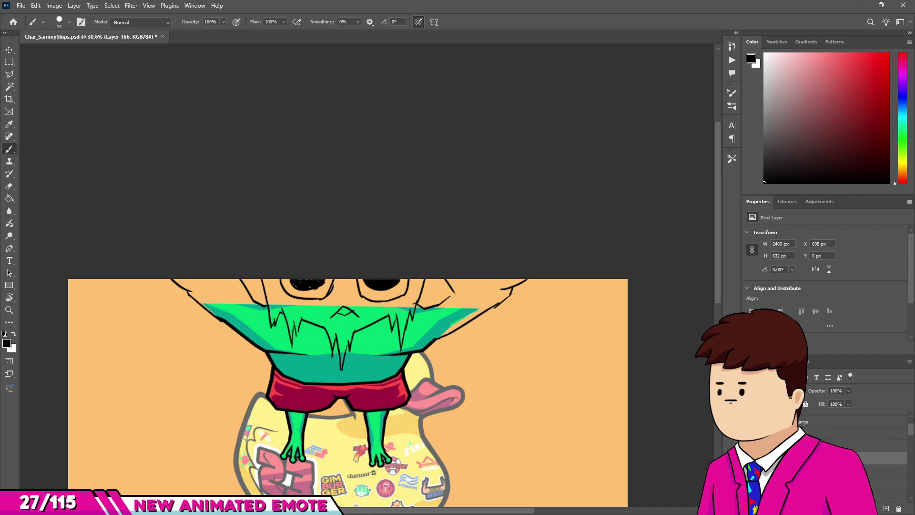
click(881, 444)
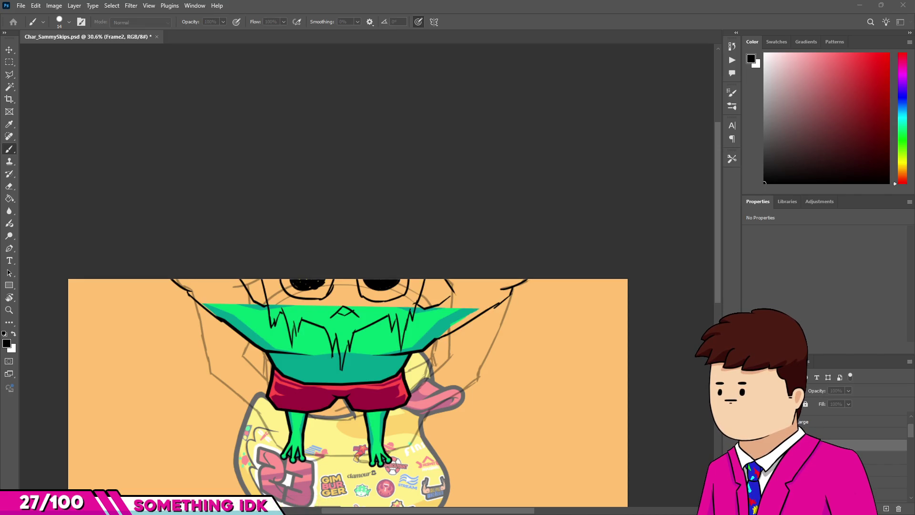
key(space)
- Toggle the frog's visibility to check the duck, undo the torso reshaping, and select Frame17 copy
scroll(459, 306, down, 2)
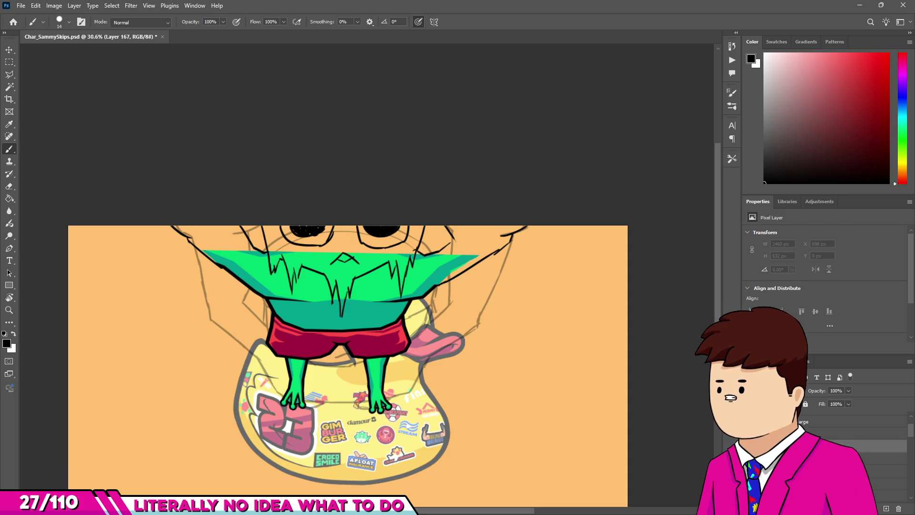
key(ctrl+comma)
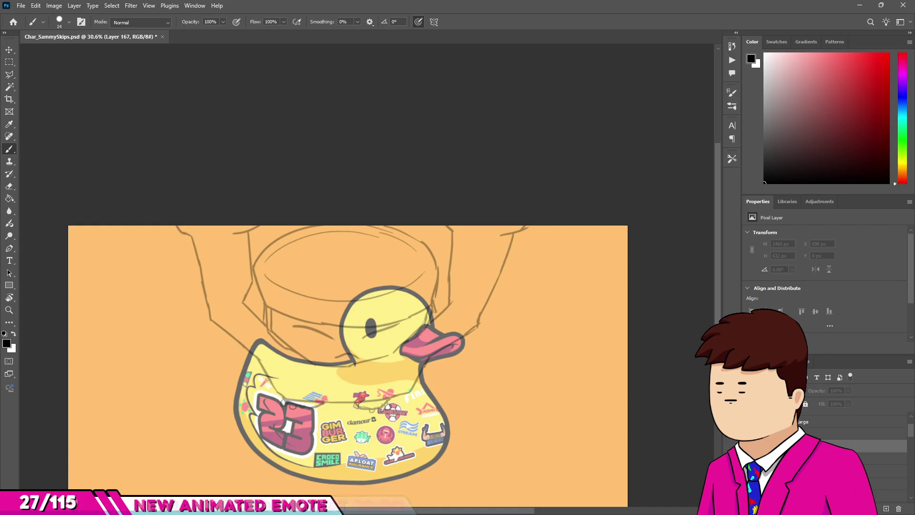
scroll(853, 443, down, 1)
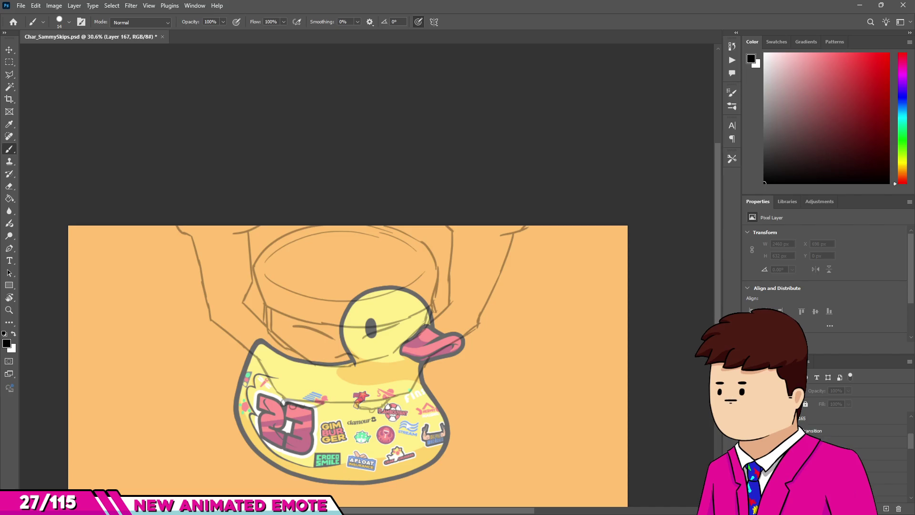
key(ctrl+comma)
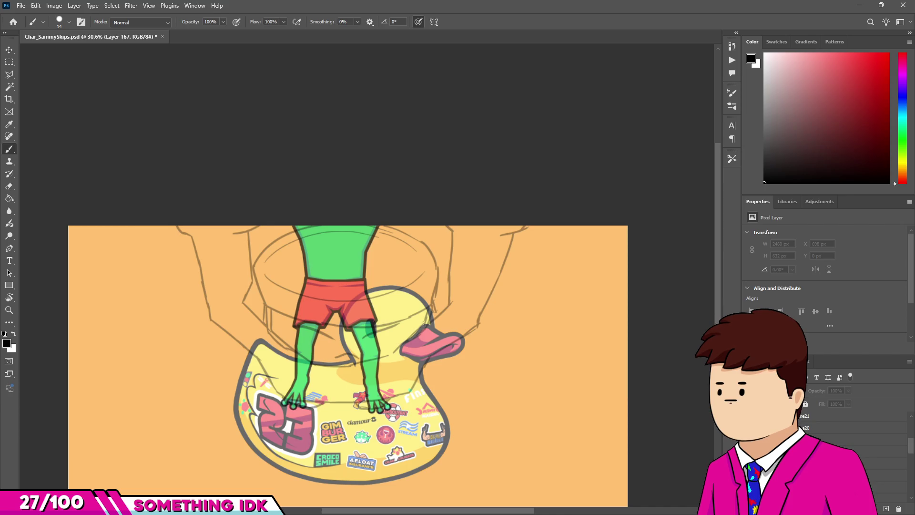
key(ctrl+z)
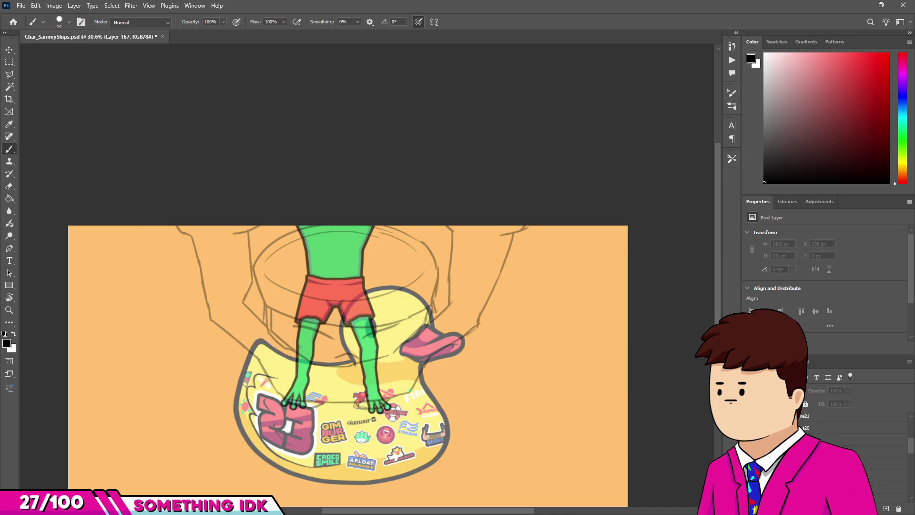
click(857, 463)
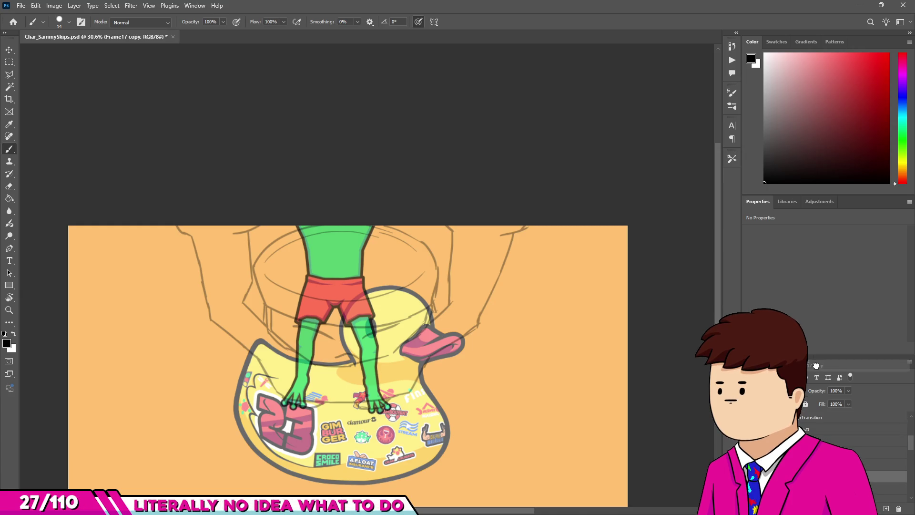
- Hide the overlapping semi-transparent frog copy, briefly revealing and re-hiding the spread-arms version
key(ctrl+z)
drag(813, 435, 814, 440)
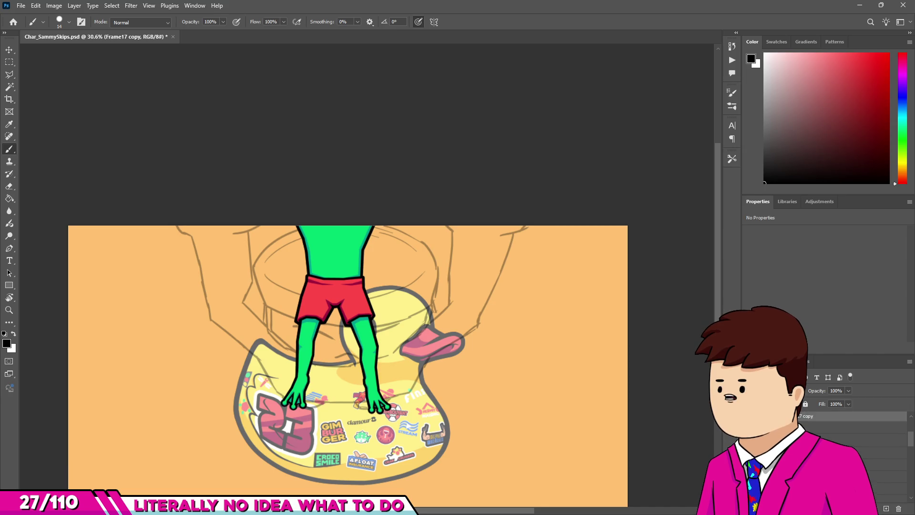
click(748, 442)
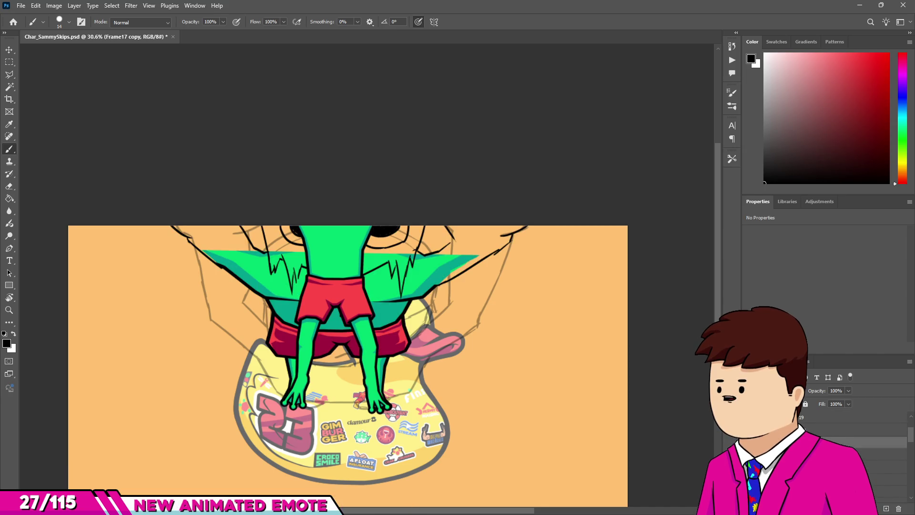
key(ctrl+z)
- Move the frog's legs and red shorts up onto the duck, then nudge them slightly down
key(ctrl+t)
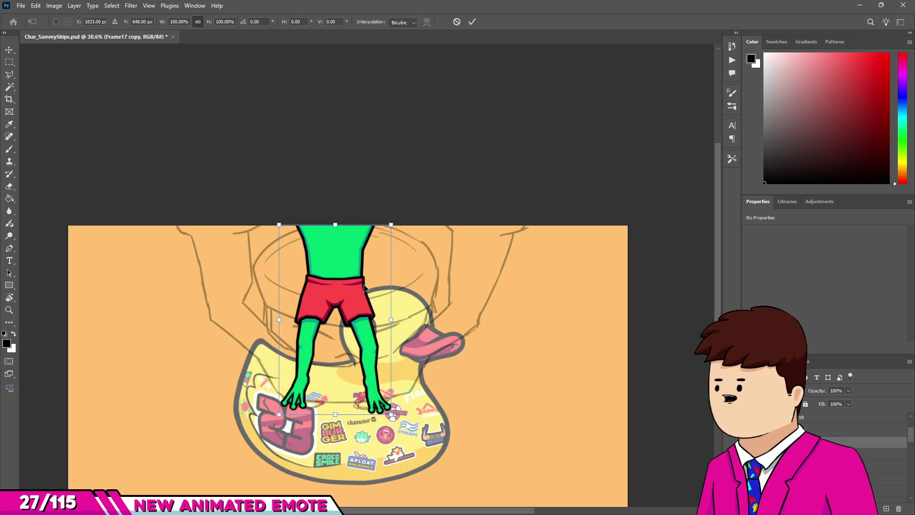
drag(343, 251, 342, 197)
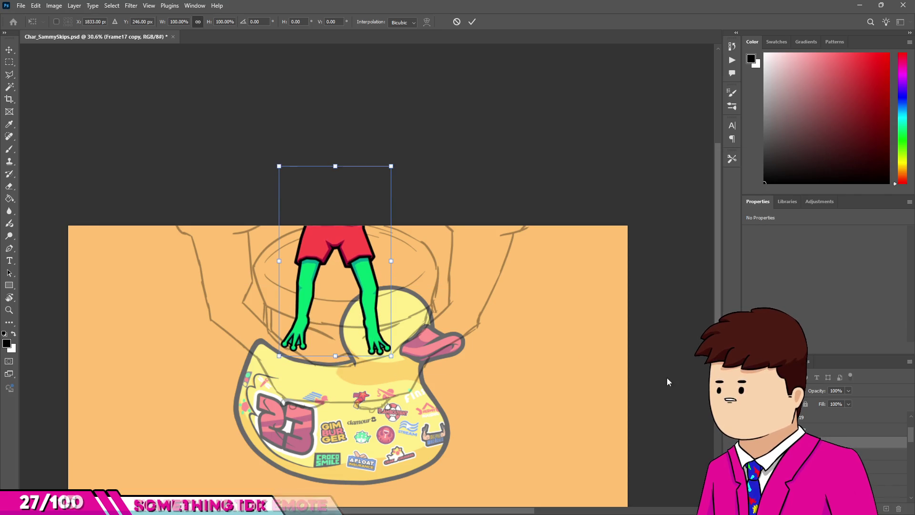
key(Return)
key(b)
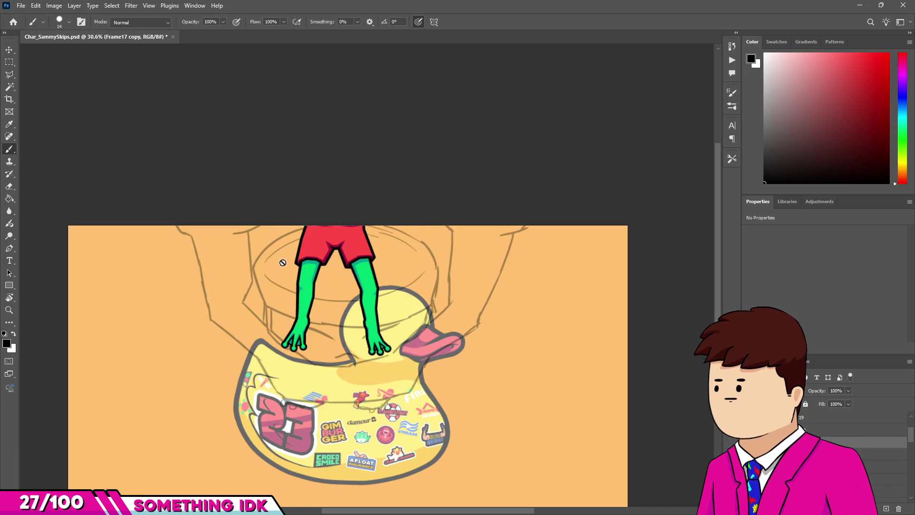
key(ctrl+t)
mouse_move(357, 253)
mouse_down()
mouse_move(350, 272)
mouse_move(354, 252)
mouse_up()
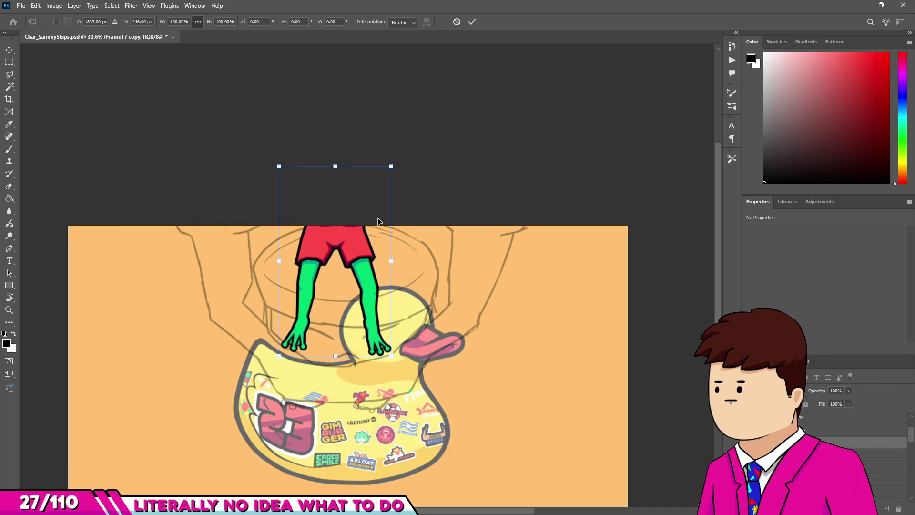